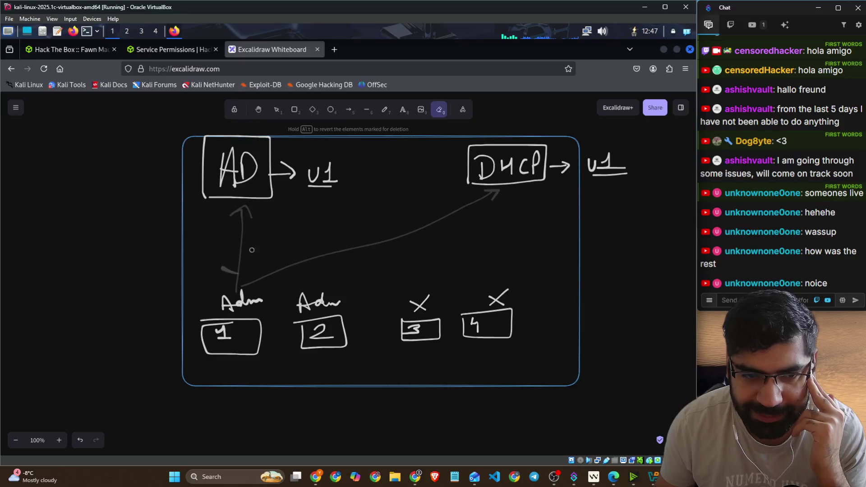
Step: Erase the v1 label and freehand an SA box with an arrow to Ad_Sa-1, curving to AD
{"action": "mouse_move", "coordinate": [596, 179]}
{"action": "left_mouse_down"}
{"action": "mouse_move", "coordinate": [603, 159]}
{"action": "mouse_move", "coordinate": [592, 164]}
{"action": "mouse_move", "coordinate": [593, 174]}
{"action": "left_mouse_up"}
{"action": "left_click", "coordinate": [386, 110]}
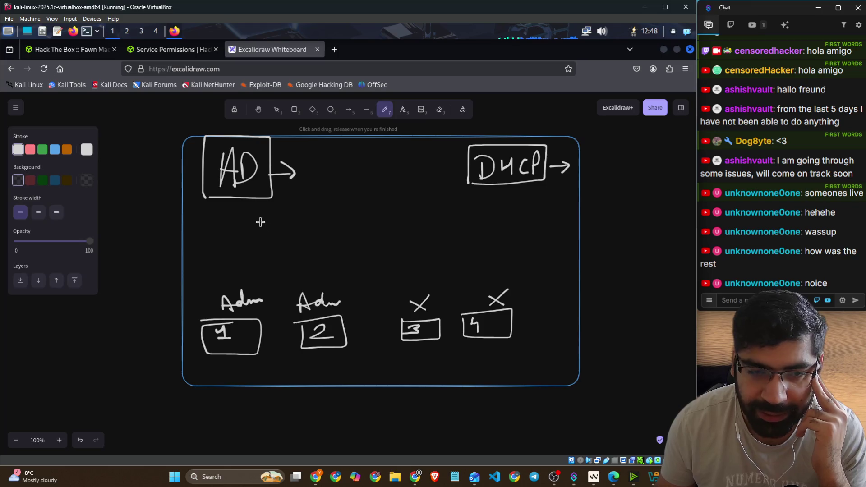
{"action": "mouse_move", "coordinate": [211, 230]}
{"action": "left_mouse_down"}
{"action": "mouse_move", "coordinate": [239, 255]}
{"action": "mouse_move", "coordinate": [183, 232]}
{"action": "mouse_move", "coordinate": [230, 234]}
{"action": "mouse_move", "coordinate": [203, 248]}
{"action": "mouse_move", "coordinate": [231, 235]}
{"action": "mouse_move", "coordinate": [238, 253]}
{"action": "mouse_move", "coordinate": [236, 246]}
{"action": "left_mouse_up"}
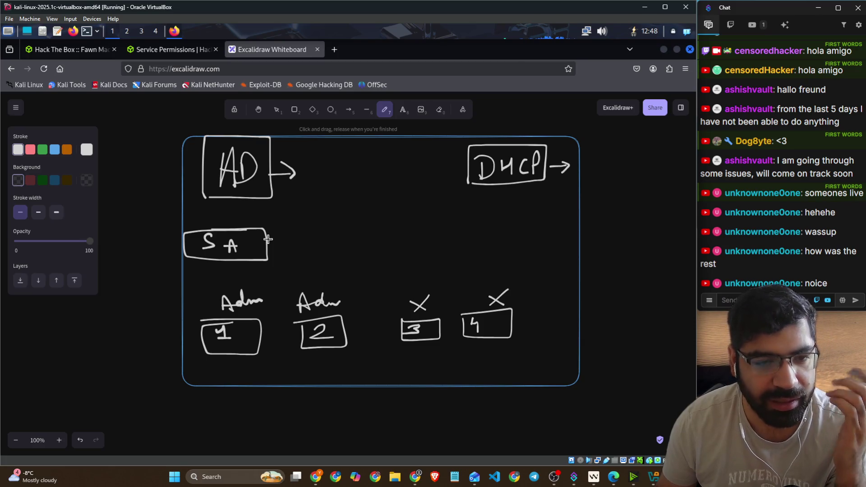
{"action": "mouse_move", "coordinate": [268, 239]}
{"action": "left_mouse_down"}
{"action": "mouse_move", "coordinate": [288, 236]}
{"action": "mouse_move", "coordinate": [289, 246]}
{"action": "left_mouse_up"}
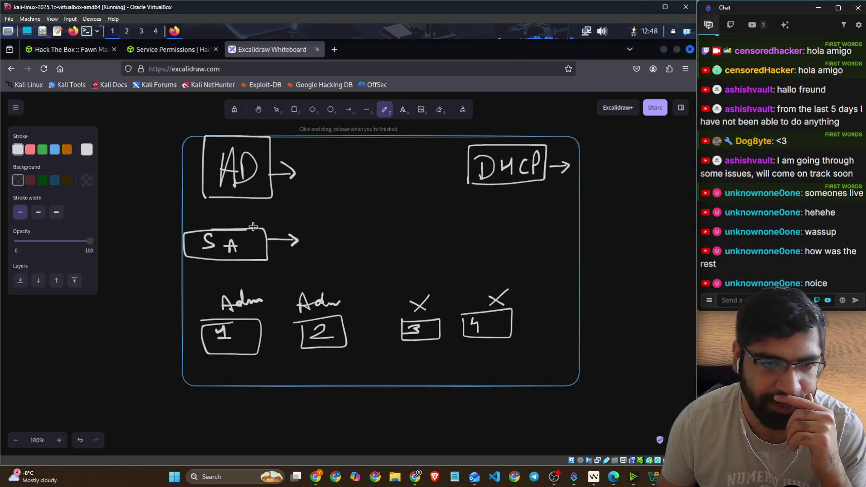
{"action": "mouse_move", "coordinate": [310, 252]}
{"action": "left_mouse_down"}
{"action": "mouse_move", "coordinate": [381, 241]}
{"action": "mouse_move", "coordinate": [376, 247]}
{"action": "mouse_move", "coordinate": [439, 247]}
{"action": "left_mouse_up"}
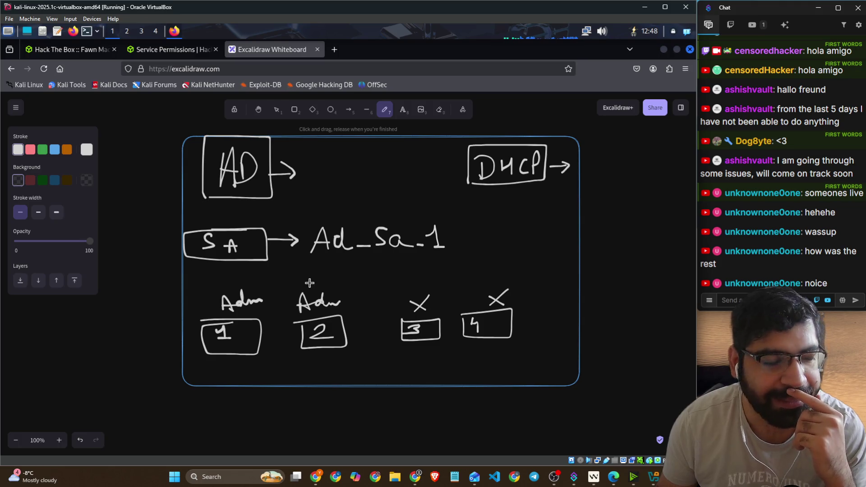
{"action": "mouse_move", "coordinate": [347, 222]}
{"action": "left_mouse_down"}
{"action": "mouse_move", "coordinate": [329, 178]}
{"action": "mouse_move", "coordinate": [315, 182]}
{"action": "mouse_move", "coordinate": [346, 175]}
{"action": "left_mouse_up"}
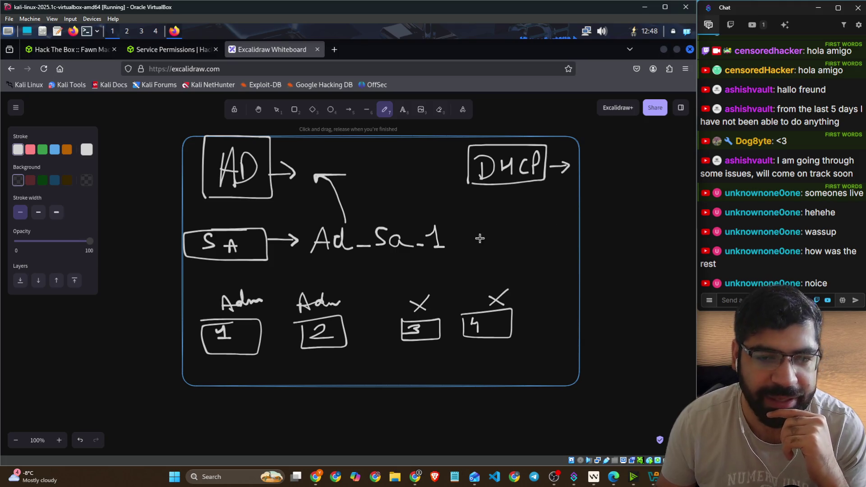
{"action": "left_click_drag", "start_coordinate": [445, 260], "coordinate": [470, 240]}
Step: Handwrite DHCP_Sa_1 under DHCP with an arrow from DHCP, fixing its D
{"action": "mouse_move", "coordinate": [507, 208]}
{"action": "left_mouse_down"}
{"action": "mouse_move", "coordinate": [507, 229]}
{"action": "mouse_move", "coordinate": [508, 221]}
{"action": "mouse_move", "coordinate": [542, 214]}
{"action": "mouse_move", "coordinate": [564, 223]}
{"action": "mouse_move", "coordinate": [573, 207]}
{"action": "mouse_move", "coordinate": [586, 225]}
{"action": "mouse_move", "coordinate": [662, 222]}
{"action": "left_mouse_up"}
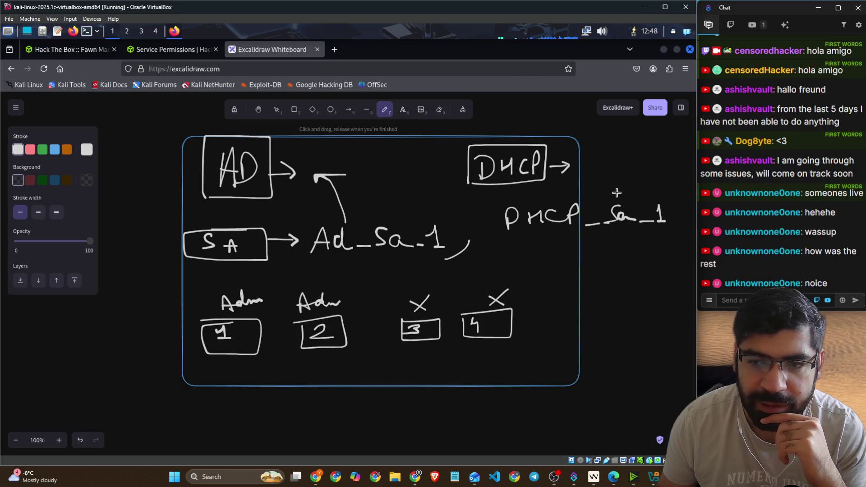
{"action": "mouse_move", "coordinate": [574, 165]}
{"action": "left_mouse_down"}
{"action": "mouse_move", "coordinate": [593, 198]}
{"action": "mouse_move", "coordinate": [623, 185]}
{"action": "left_mouse_up"}
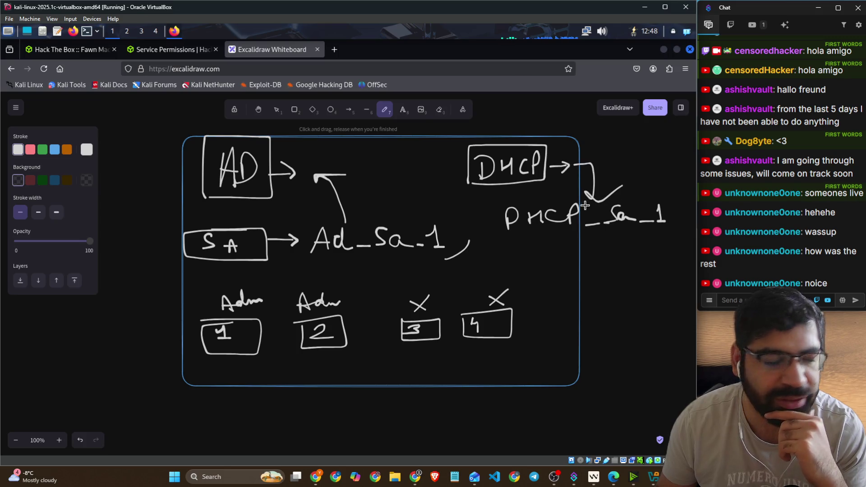
{"action": "left_click_drag", "start_coordinate": [508, 228], "coordinate": [519, 217]}
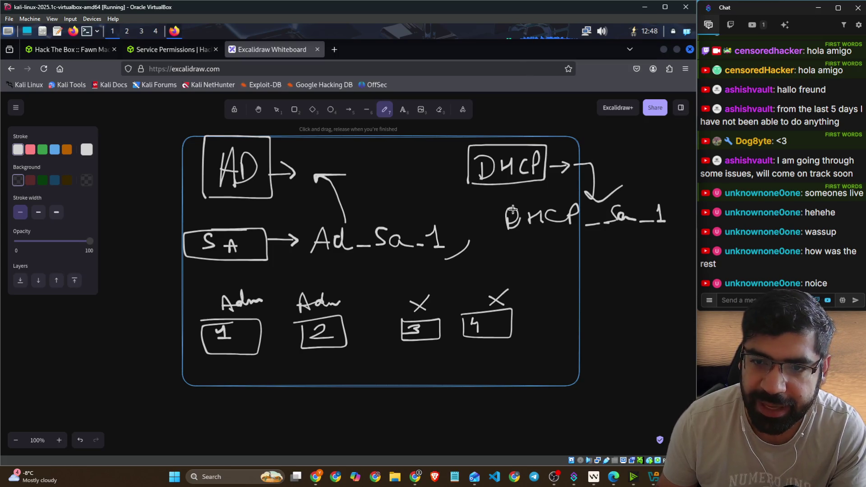
{"action": "mouse_move", "coordinate": [518, 209]}
{"action": "left_mouse_down"}
{"action": "mouse_move", "coordinate": [523, 220]}
{"action": "mouse_move", "coordinate": [512, 229]}
{"action": "left_mouse_up"}
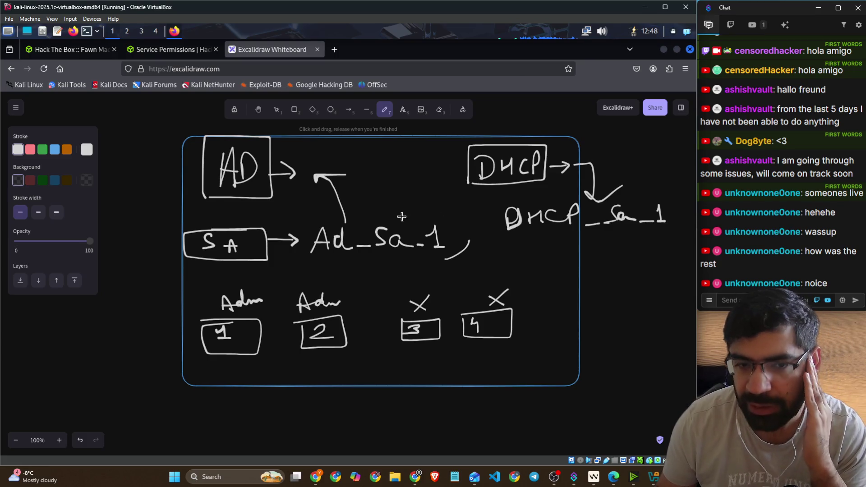
Step: Cross out admin boxes 1 and 2 with an X each
{"action": "left_click_drag", "start_coordinate": [261, 283], "coordinate": [219, 336]}
{"action": "left_click_drag", "start_coordinate": [229, 285], "coordinate": [291, 351]}
{"action": "left_click_drag", "start_coordinate": [350, 294], "coordinate": [315, 353]}
{"action": "left_click_drag", "start_coordinate": [319, 296], "coordinate": [365, 344]}
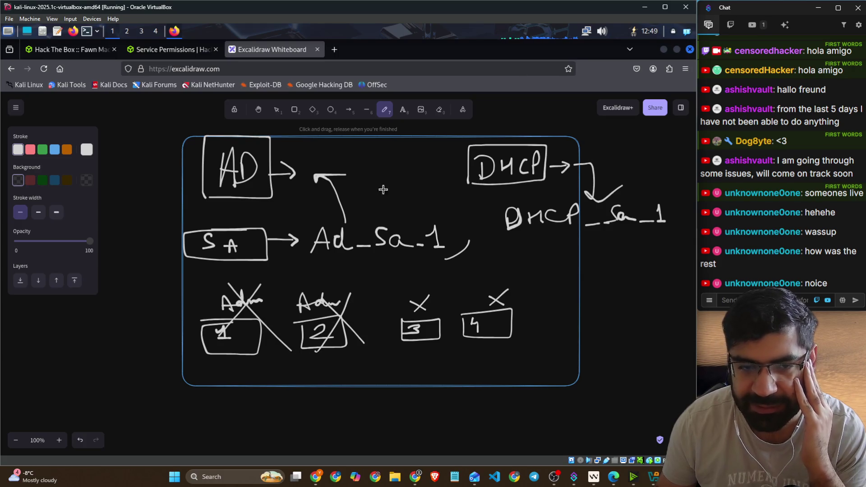
Step: Add green ticks beside AD and DHCP, then return to the Service Permissions lesson
{"action": "left_click", "coordinate": [43, 149]}
{"action": "left_click_drag", "start_coordinate": [292, 158], "coordinate": [347, 137]}
{"action": "left_click_drag", "start_coordinate": [569, 152], "coordinate": [622, 134]}
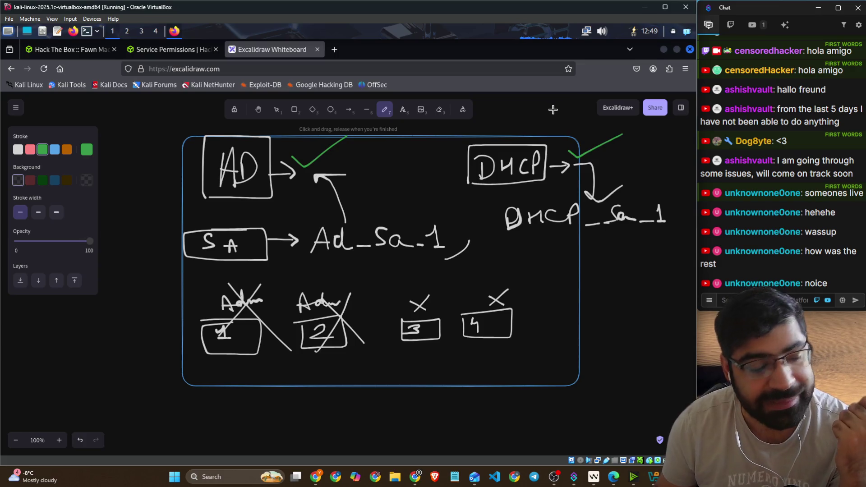
{"action": "left_click", "coordinate": [170, 51]}
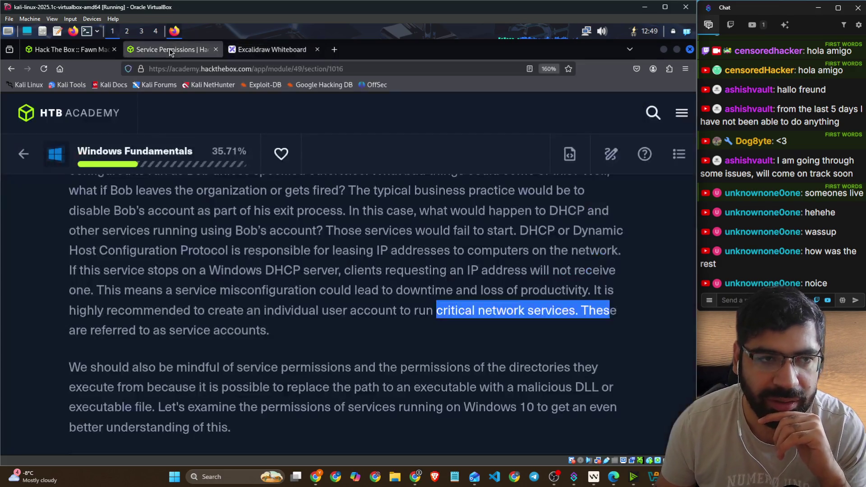
Step: Highlight the sentences about replacing executables and examining service permissions
{"action": "scroll", "coordinate": [347, 215], "scroll_direction": "down", "scroll_amount": 1}
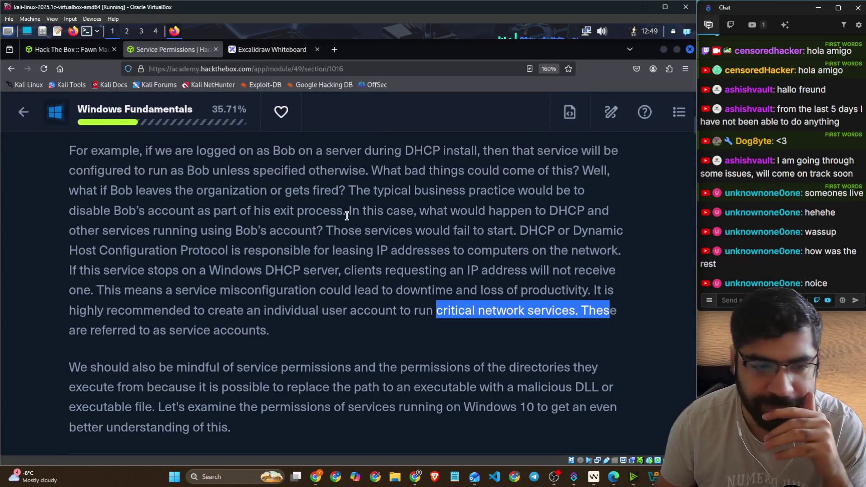
{"action": "left_click", "coordinate": [347, 216]}
{"action": "scroll", "coordinate": [230, 195], "scroll_direction": "down", "scroll_amount": 3}
{"action": "scroll", "coordinate": [233, 196], "scroll_direction": "up", "scroll_amount": 3}
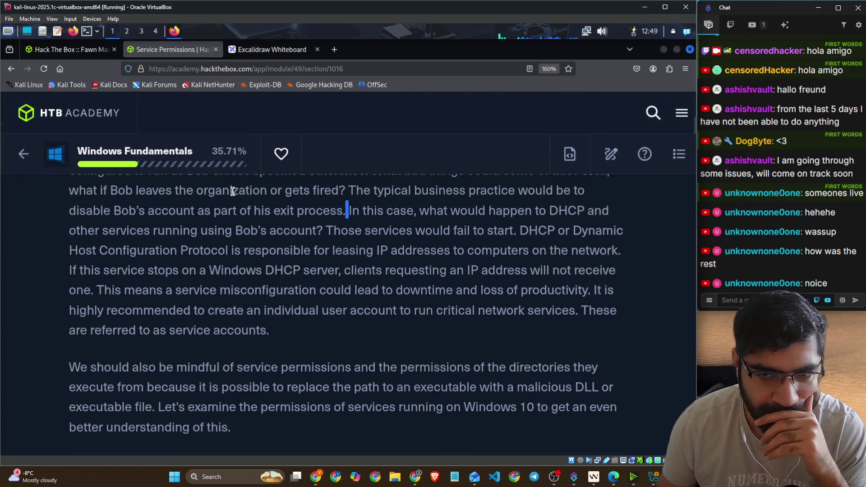
{"action": "scroll", "coordinate": [300, 253], "scroll_direction": "down", "scroll_amount": 4}
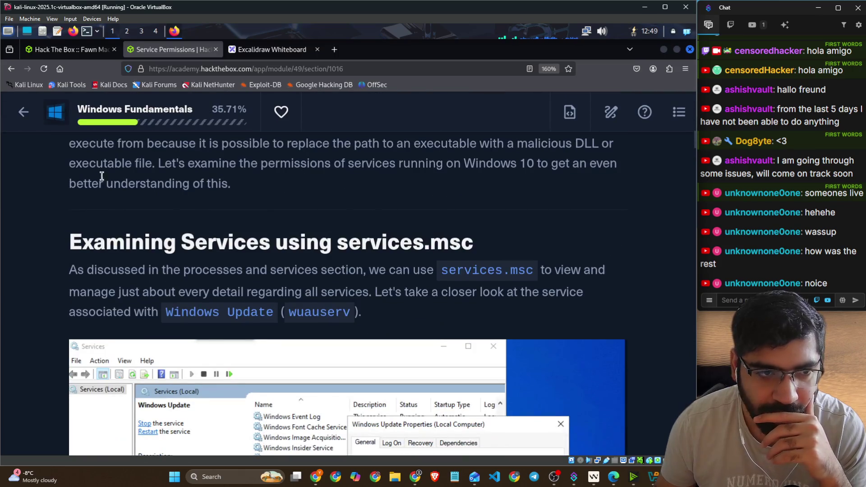
{"action": "scroll", "coordinate": [109, 190], "scroll_direction": "up", "scroll_amount": 1}
{"action": "left_click_drag", "start_coordinate": [69, 205], "coordinate": [586, 206]}
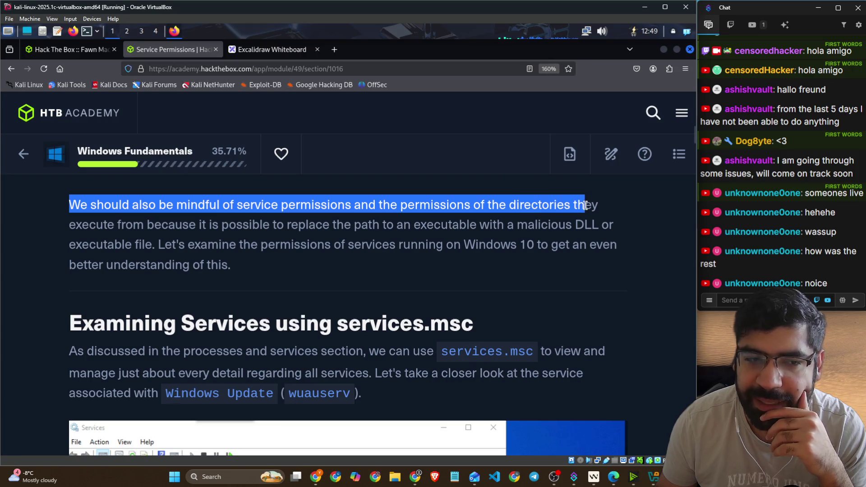
{"action": "mouse_move", "coordinate": [154, 225]}
{"action": "left_mouse_down"}
{"action": "mouse_move", "coordinate": [264, 229]}
{"action": "mouse_move", "coordinate": [361, 246]}
{"action": "mouse_move", "coordinate": [394, 229]}
{"action": "mouse_move", "coordinate": [625, 230]}
{"action": "left_mouse_up"}
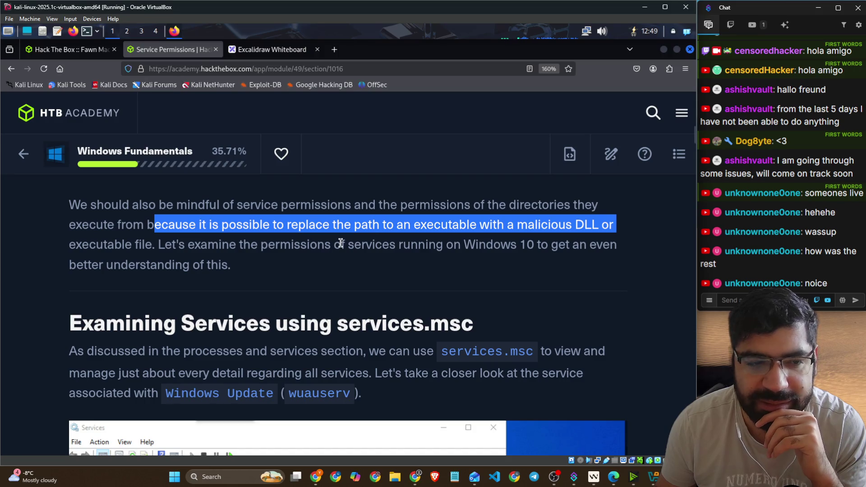
{"action": "left_click_drag", "start_coordinate": [155, 244], "coordinate": [643, 252]}
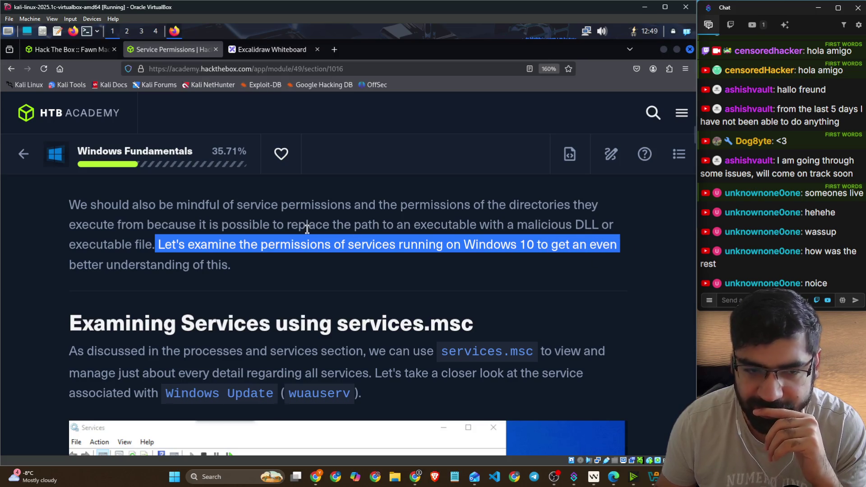
Step: Highlight the services.msc heading, its management text and the Windows Update (wuauserv) reference
{"action": "scroll", "coordinate": [307, 229], "scroll_direction": "down", "scroll_amount": 3}
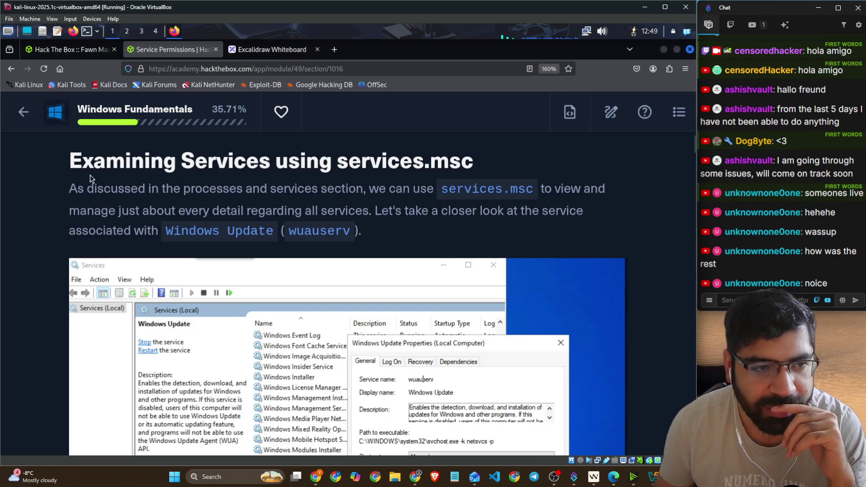
{"action": "left_click_drag", "start_coordinate": [70, 167], "coordinate": [486, 168]}
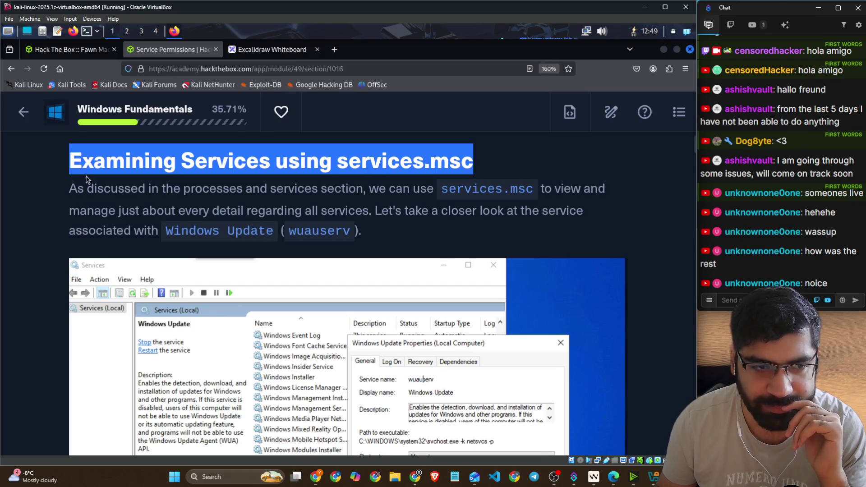
{"action": "left_click_drag", "start_coordinate": [75, 189], "coordinate": [618, 196]}
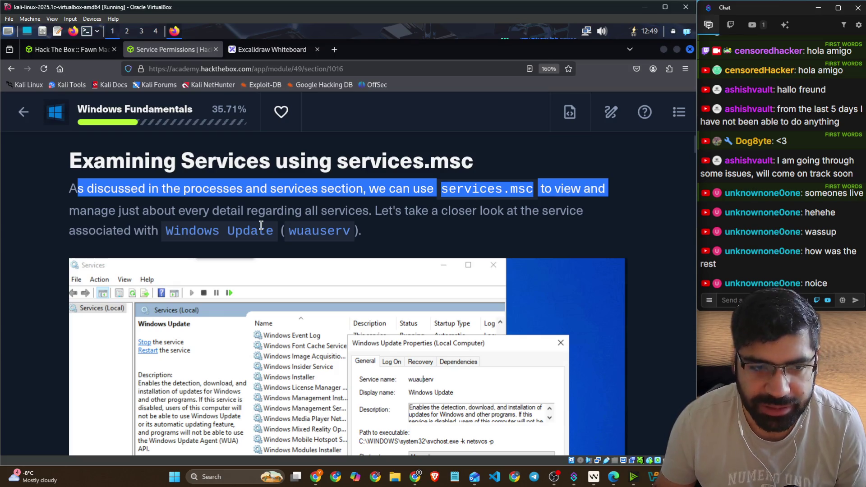
{"action": "left_click_drag", "start_coordinate": [226, 214], "coordinate": [579, 214]}
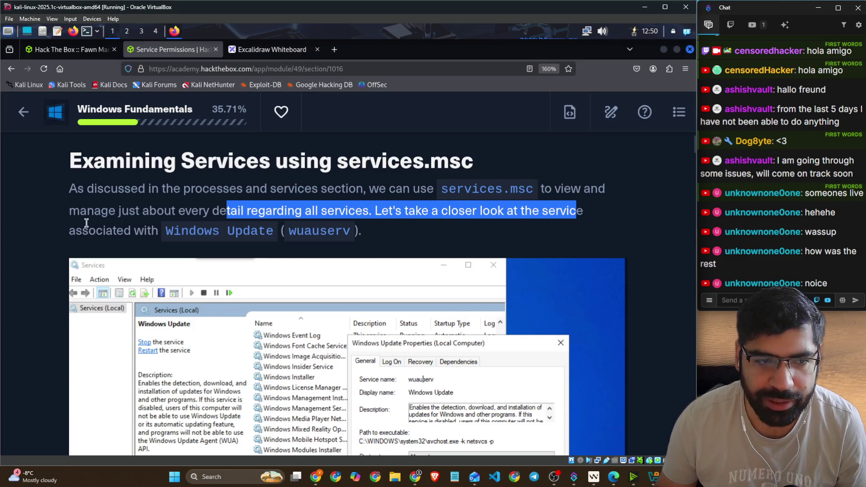
{"action": "left_click_drag", "start_coordinate": [89, 231], "coordinate": [356, 230]}
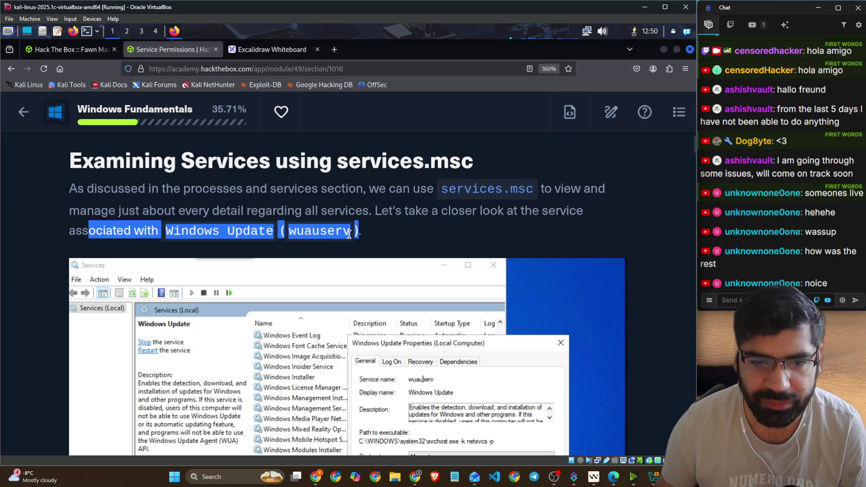
{"action": "left_click", "coordinate": [435, 233]}
{"action": "scroll", "coordinate": [431, 234], "scroll_direction": "down", "scroll_amount": 2}
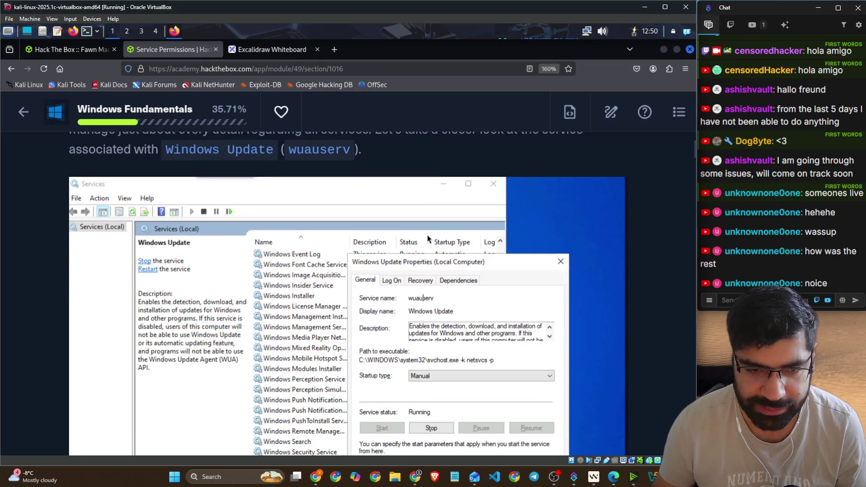
{"action": "scroll", "coordinate": [428, 234], "scroll_direction": "down", "scroll_amount": 2}
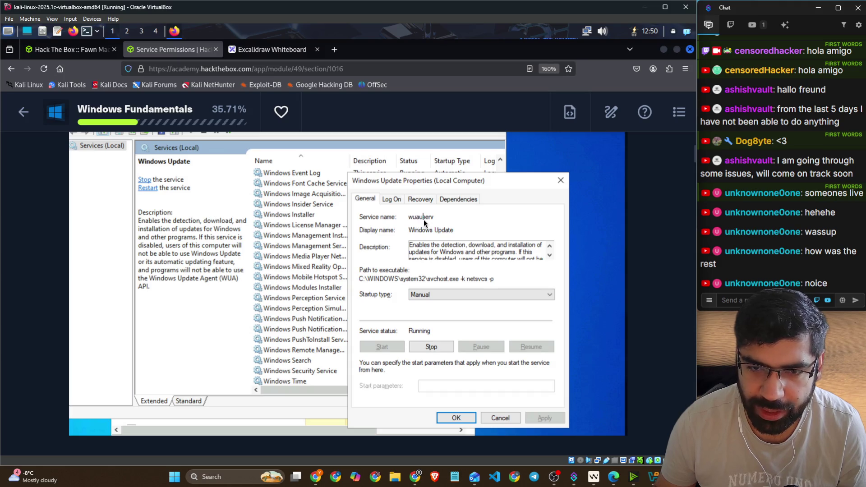
{"action": "scroll", "coordinate": [440, 250], "scroll_direction": "down", "scroll_amount": 2}
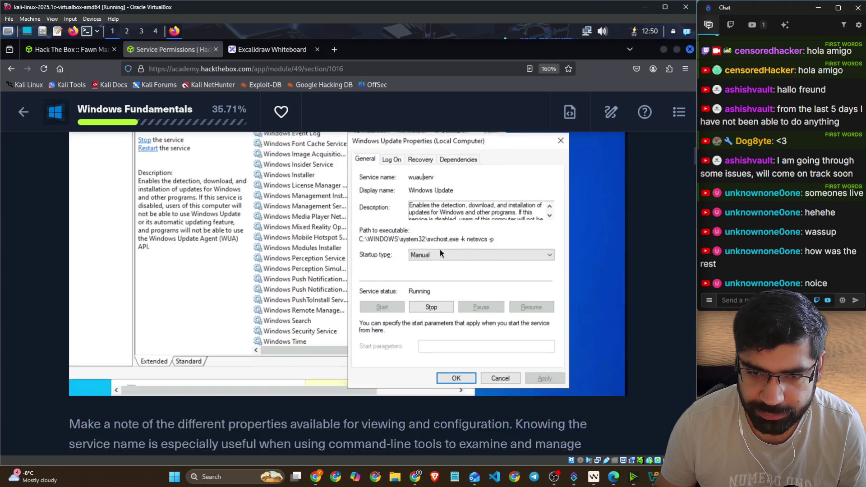
{"action": "scroll", "coordinate": [437, 251], "scroll_direction": "down", "scroll_amount": 4}
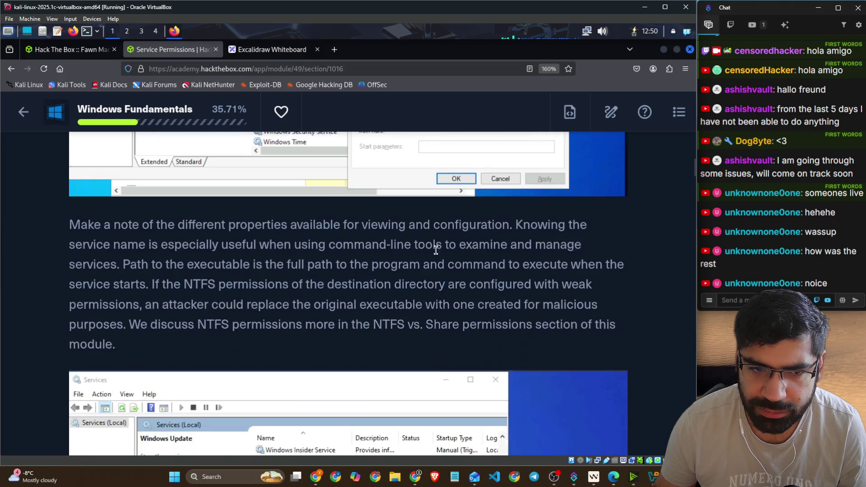
{"action": "mouse_move", "coordinate": [69, 221]}
{"action": "left_mouse_down"}
{"action": "mouse_move", "coordinate": [208, 239]}
{"action": "mouse_move", "coordinate": [247, 224]}
{"action": "mouse_move", "coordinate": [589, 221]}
{"action": "left_mouse_up"}
{"action": "left_click_drag", "start_coordinate": [146, 240], "coordinate": [582, 241]}
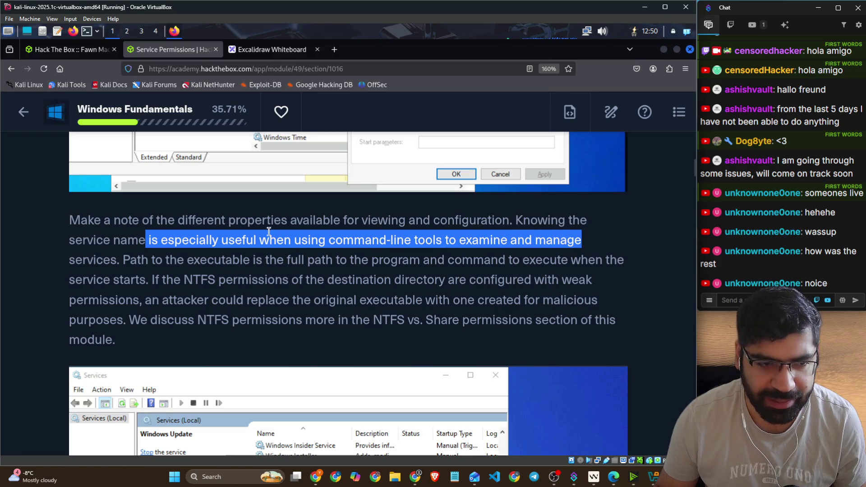
{"action": "left_click_drag", "start_coordinate": [123, 259], "coordinate": [629, 270]}
{"action": "left_click_drag", "start_coordinate": [150, 280], "coordinate": [587, 281]}
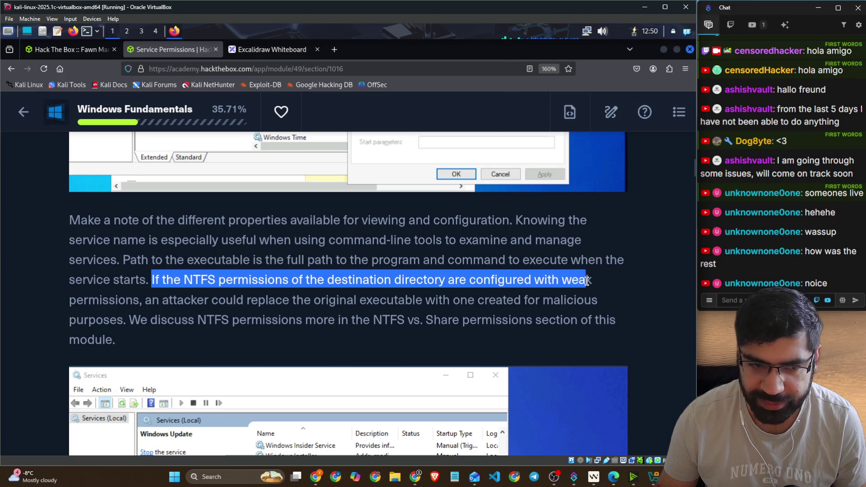
{"action": "left_click_drag", "start_coordinate": [244, 300], "coordinate": [597, 307]}
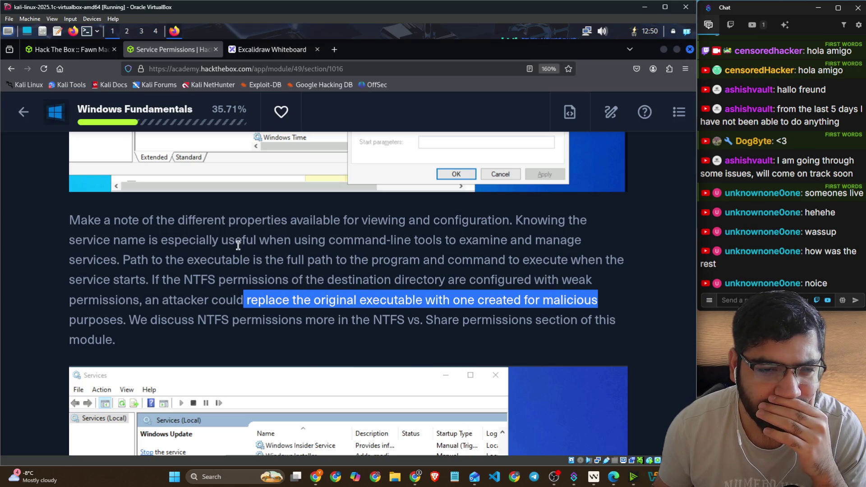
{"action": "scroll", "coordinate": [358, 276], "scroll_direction": "up", "scroll_amount": 5}
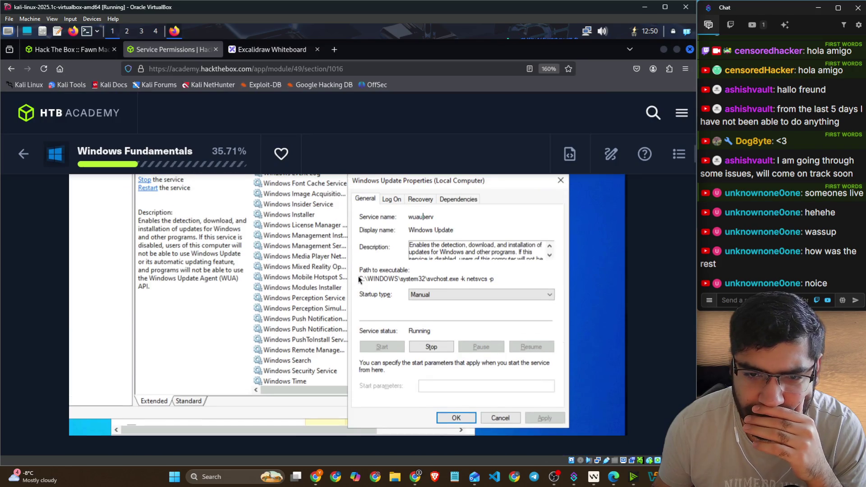
{"action": "scroll", "coordinate": [358, 276], "scroll_direction": "up", "scroll_amount": 6}
{"action": "scroll", "coordinate": [359, 277], "scroll_direction": "down", "scroll_amount": 14}
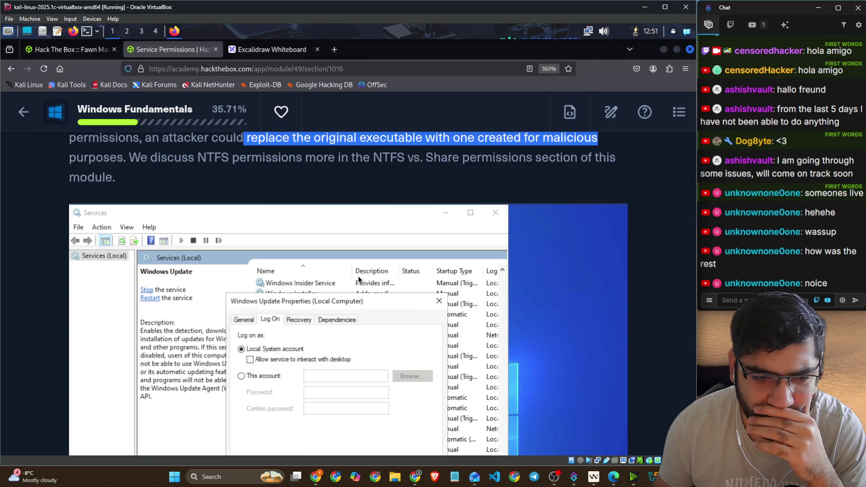
{"action": "scroll", "coordinate": [358, 276], "scroll_direction": "up", "scroll_amount": 7}
{"action": "scroll", "coordinate": [359, 276], "scroll_direction": "down", "scroll_amount": 3}
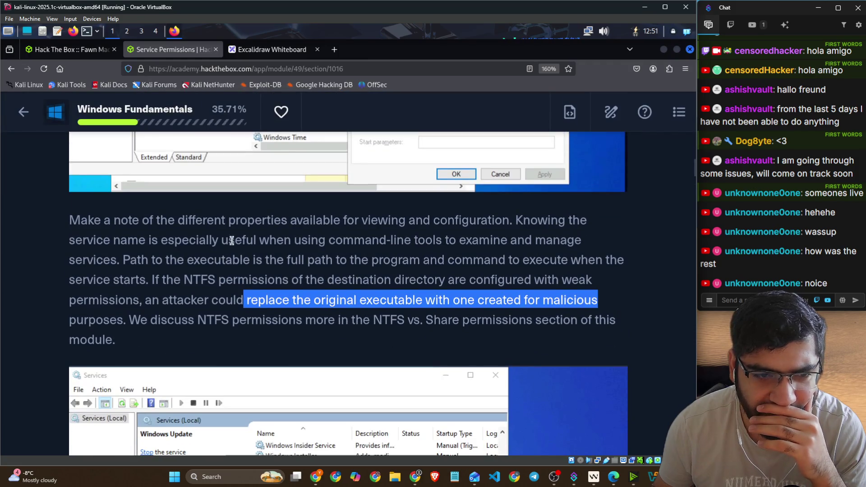
{"action": "left_click", "coordinate": [227, 223]}
{"action": "left_click_drag", "start_coordinate": [261, 226], "coordinate": [510, 228]}
{"action": "scroll", "coordinate": [510, 228], "scroll_direction": "up", "scroll_amount": 2}
{"action": "scroll", "coordinate": [499, 242], "scroll_direction": "up", "scroll_amount": 4}
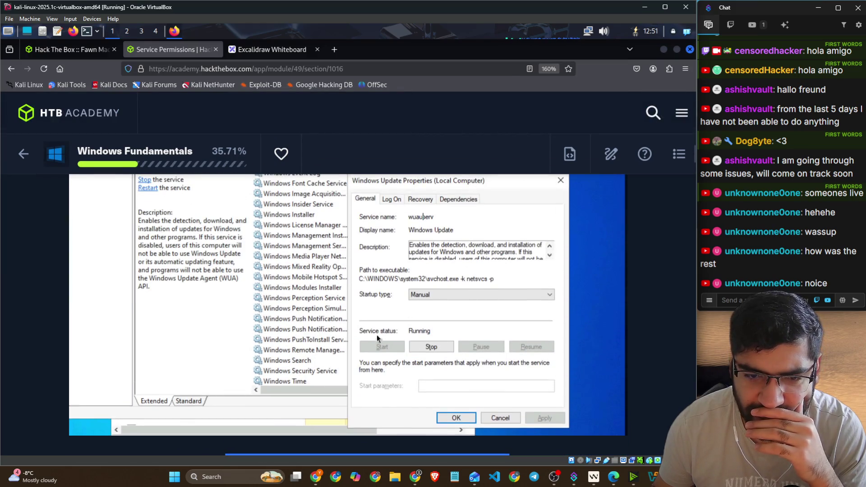
{"action": "scroll", "coordinate": [438, 335], "scroll_direction": "up", "scroll_amount": 2}
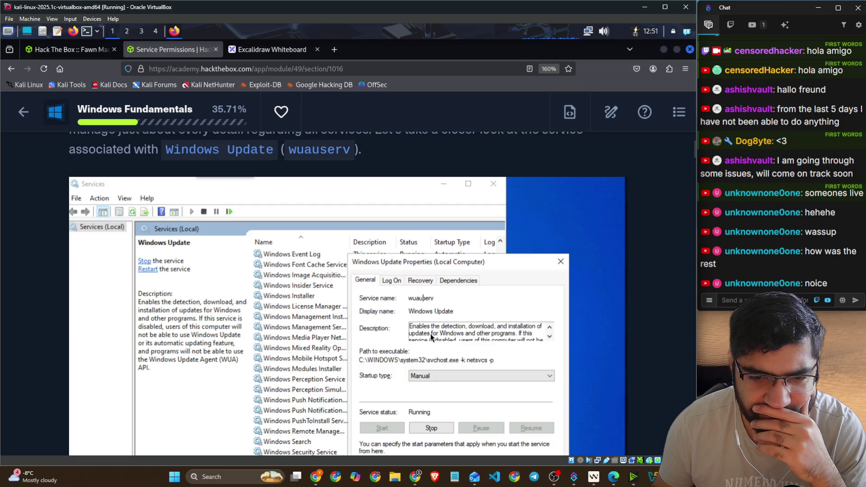
{"action": "scroll", "coordinate": [431, 334], "scroll_direction": "down", "scroll_amount": 2}
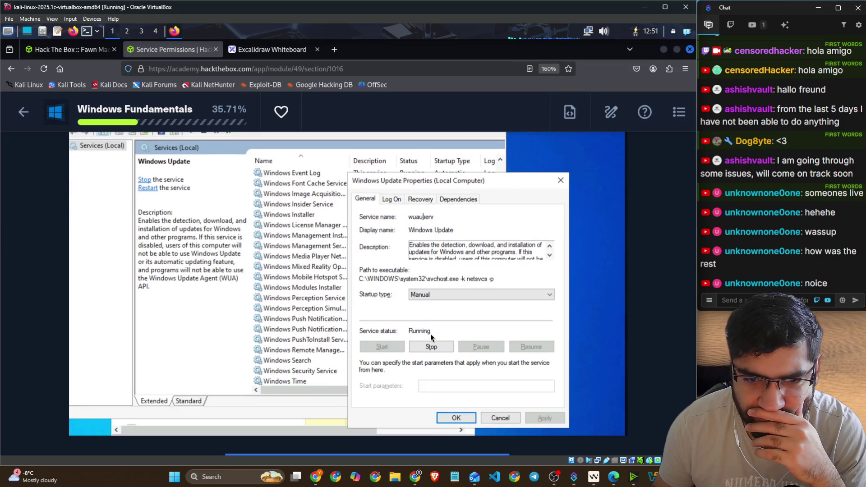
{"action": "scroll", "coordinate": [431, 334], "scroll_direction": "down", "scroll_amount": 2}
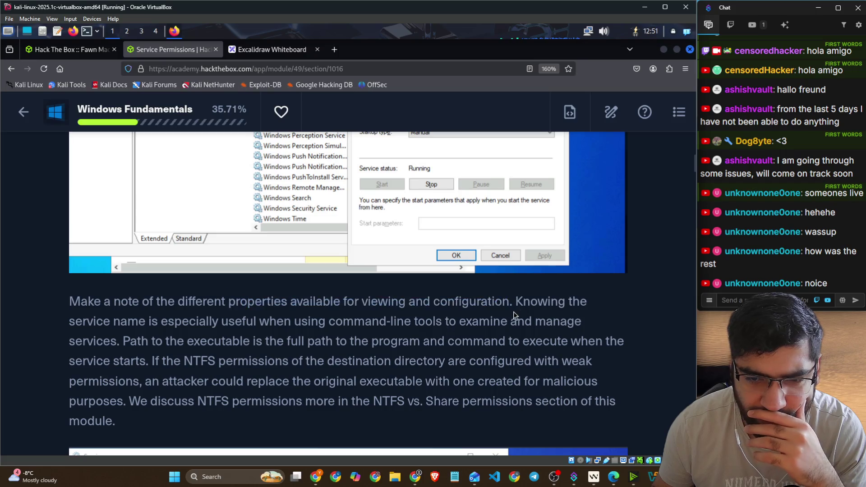
{"action": "left_click_drag", "start_coordinate": [513, 312], "coordinate": [572, 304]}
{"action": "left_click", "coordinate": [276, 324]}
{"action": "left_click_drag", "start_coordinate": [276, 324], "coordinate": [579, 326]}
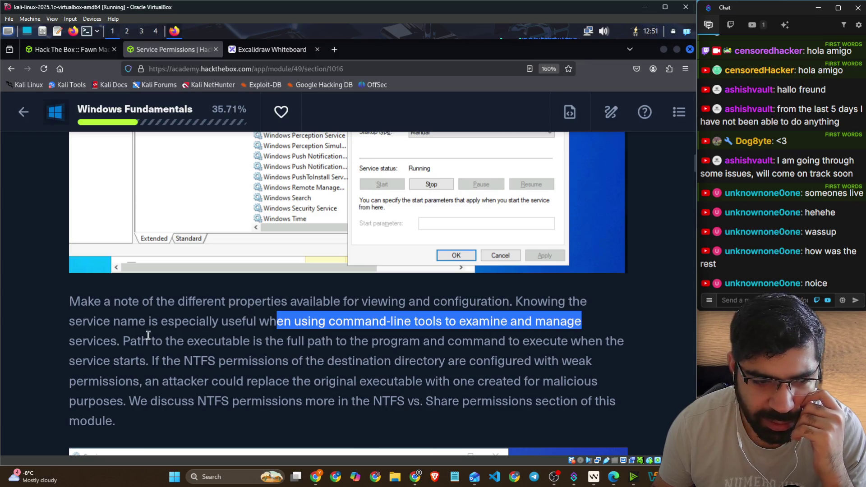
{"action": "mouse_move", "coordinate": [142, 342]}
{"action": "left_mouse_down"}
{"action": "mouse_move", "coordinate": [380, 344]}
{"action": "mouse_move", "coordinate": [456, 361]}
{"action": "mouse_move", "coordinate": [527, 344]}
{"action": "mouse_move", "coordinate": [620, 346]}
{"action": "left_mouse_up"}
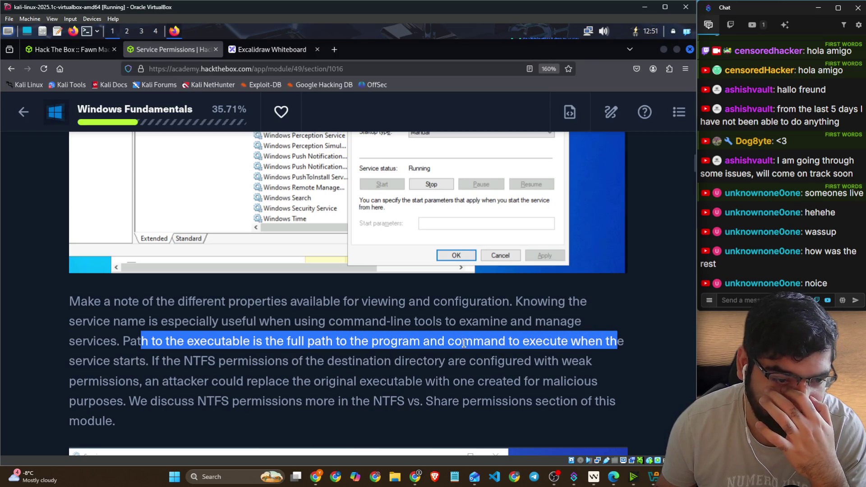
{"action": "left_click_drag", "start_coordinate": [193, 361], "coordinate": [279, 361]}
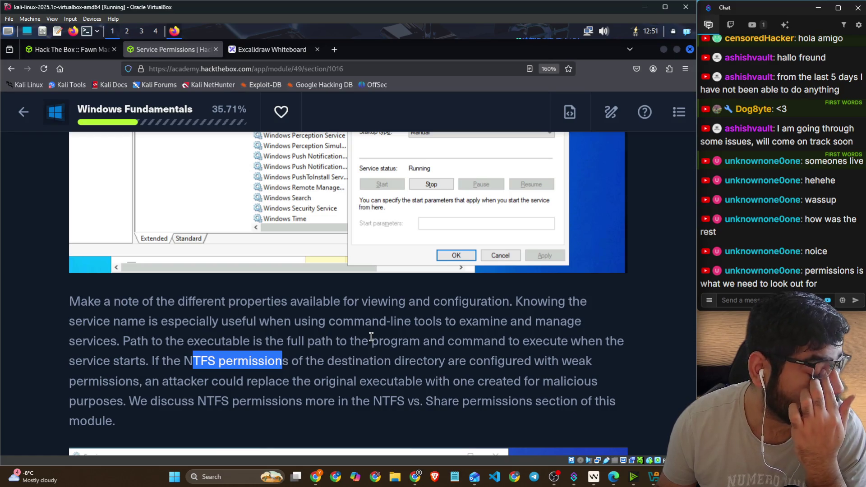
{"action": "left_click", "coordinate": [308, 51]}
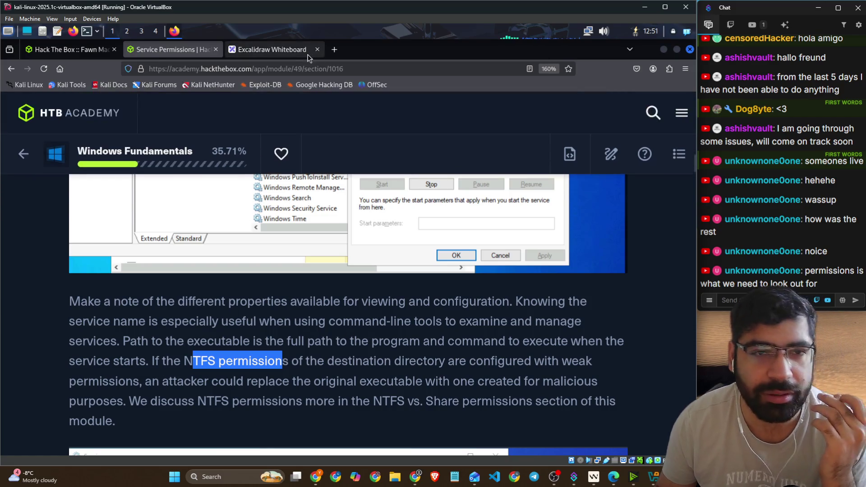
Step: Draw a large rounded rectangle across the canvas with a blue outline
{"action": "scroll", "coordinate": [322, 214], "scroll_direction": "down", "scroll_amount": 3}
{"action": "scroll", "coordinate": [321, 213], "scroll_direction": "down", "scroll_amount": 5}
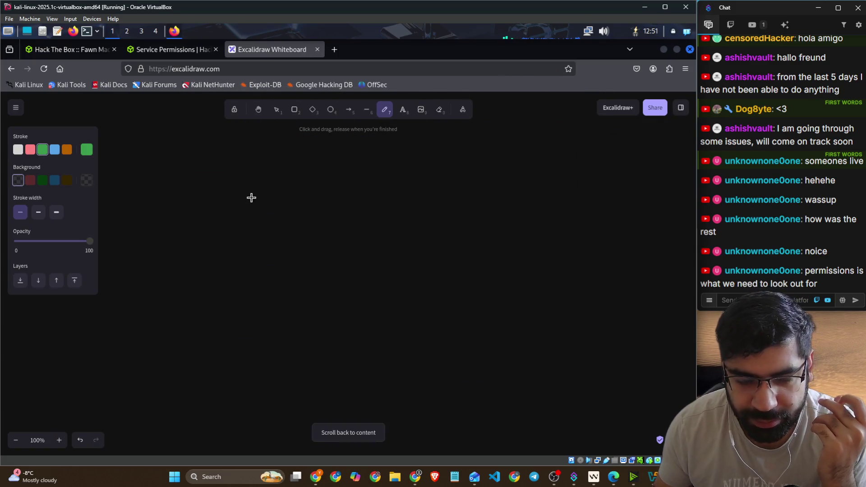
{"action": "left_click", "coordinate": [293, 110]}
{"action": "left_click_drag", "start_coordinate": [153, 163], "coordinate": [582, 403]}
{"action": "left_click", "coordinate": [55, 150]}
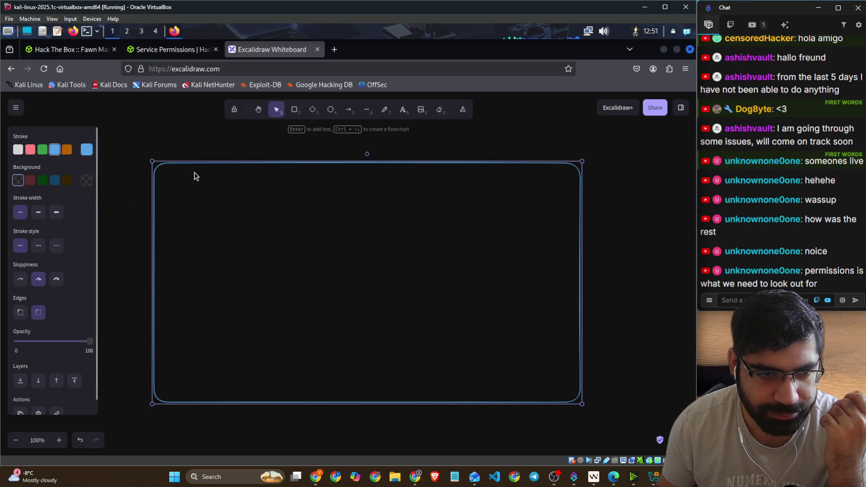
Step: Sketch a white / → bin → Update Service path with ticks at each level, then return to the lesson
{"action": "left_click", "coordinate": [385, 110]}
{"action": "left_click", "coordinate": [18, 150]}
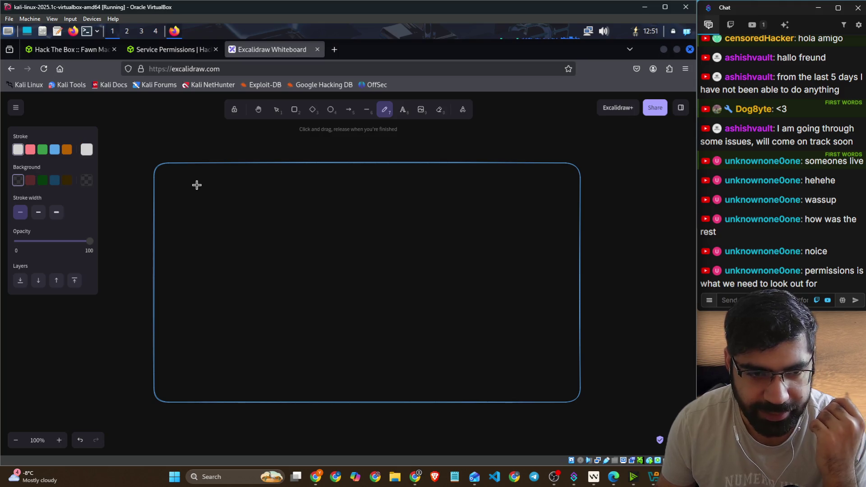
{"action": "mouse_move", "coordinate": [203, 181]}
{"action": "left_mouse_down"}
{"action": "mouse_move", "coordinate": [188, 198]}
{"action": "mouse_move", "coordinate": [214, 235]}
{"action": "mouse_move", "coordinate": [287, 232]}
{"action": "mouse_move", "coordinate": [274, 278]}
{"action": "mouse_move", "coordinate": [322, 265]}
{"action": "mouse_move", "coordinate": [391, 279]}
{"action": "mouse_move", "coordinate": [427, 269]}
{"action": "mouse_move", "coordinate": [437, 279]}
{"action": "mouse_move", "coordinate": [483, 276]}
{"action": "left_mouse_up"}
{"action": "left_click_drag", "start_coordinate": [310, 292], "coordinate": [474, 280]}
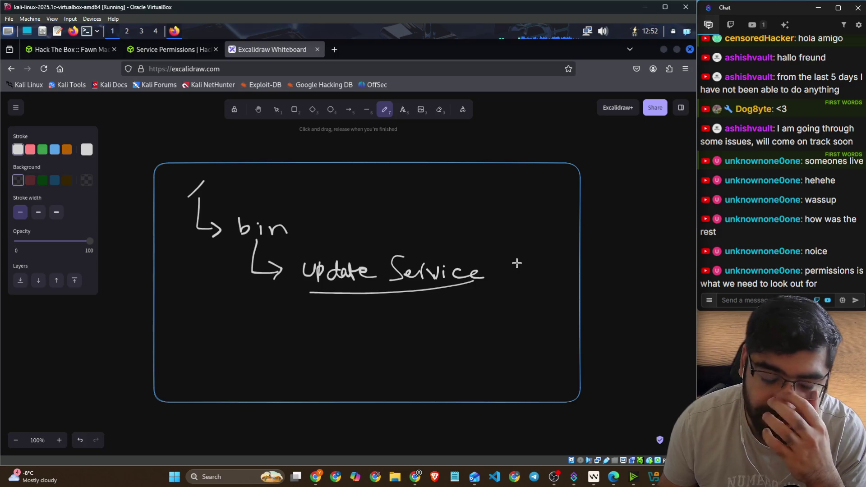
{"action": "left_click_drag", "start_coordinate": [509, 266], "coordinate": [558, 253]}
{"action": "left_click_drag", "start_coordinate": [301, 231], "coordinate": [342, 208]}
{"action": "left_click_drag", "start_coordinate": [238, 182], "coordinate": [284, 162]}
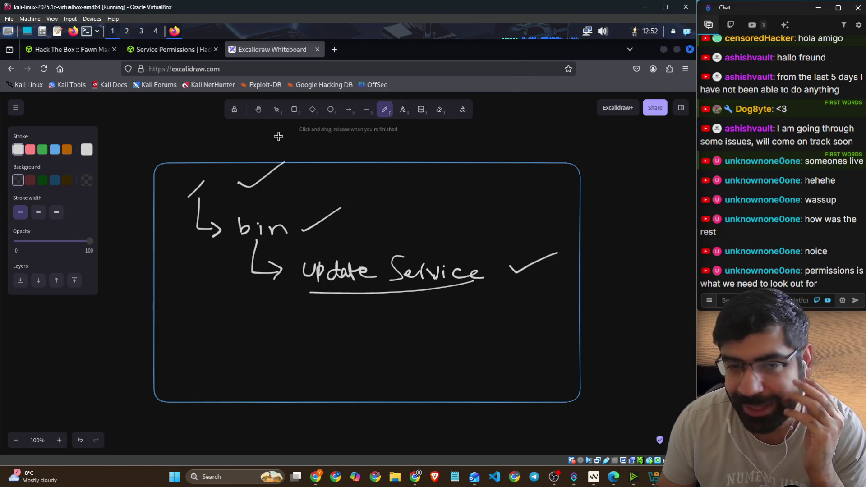
{"action": "left_click", "coordinate": [174, 53]}
{"action": "scroll", "coordinate": [350, 317], "scroll_direction": "down", "scroll_amount": 4}
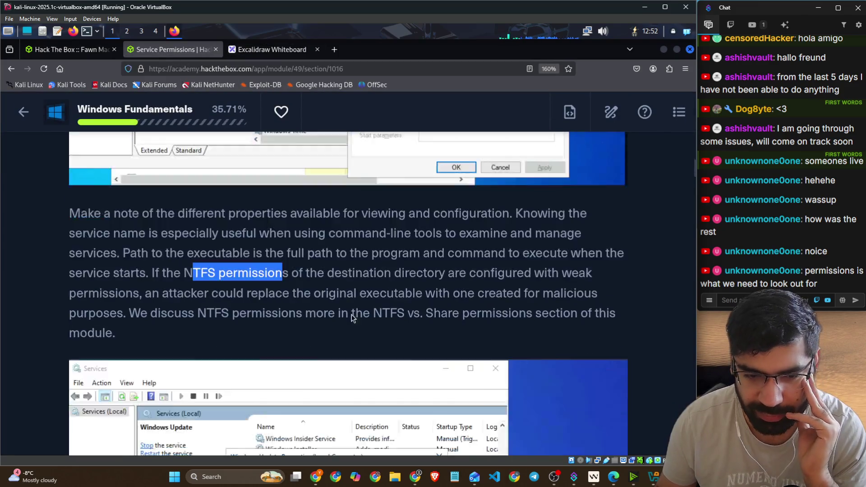
Step: Highlight the sentence about weak NTFS permissions and briefly check the whiteboard
{"action": "left_click_drag", "start_coordinate": [151, 202], "coordinate": [162, 201]}
{"action": "left_click_drag", "start_coordinate": [231, 206], "coordinate": [579, 201]}
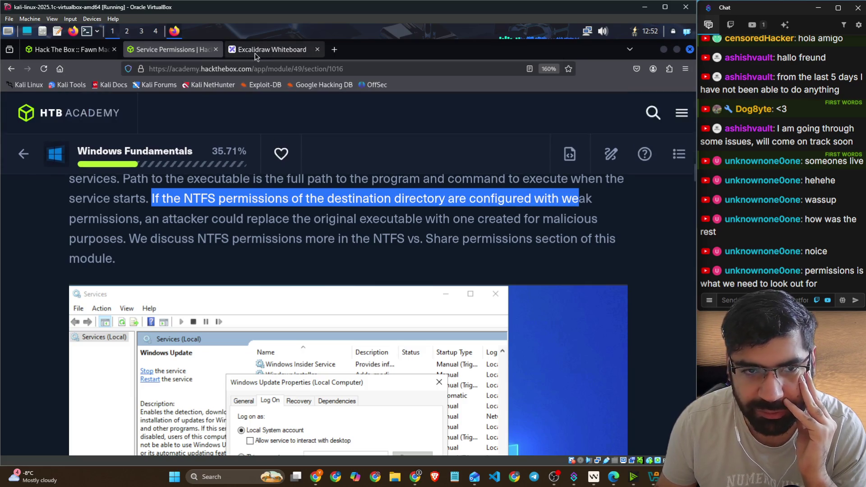
{"action": "left_click", "coordinate": [271, 50]}
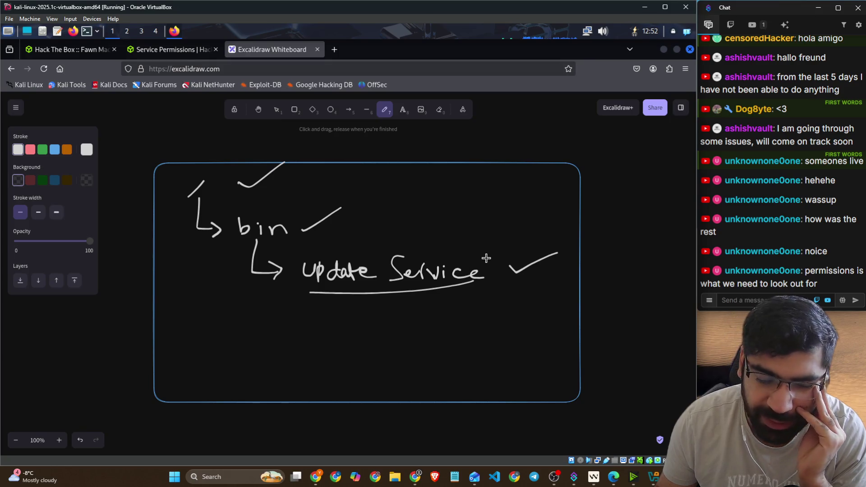
{"action": "left_click", "coordinate": [196, 57]}
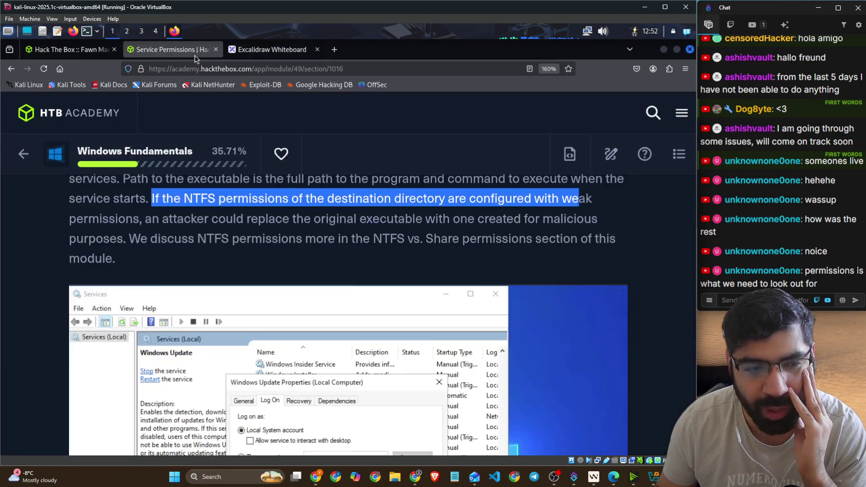
Step: Highlight the executable-replacement and NTFS reference lines, then the LocalSystem privileges sentence
{"action": "left_click_drag", "start_coordinate": [184, 219], "coordinate": [592, 218]}
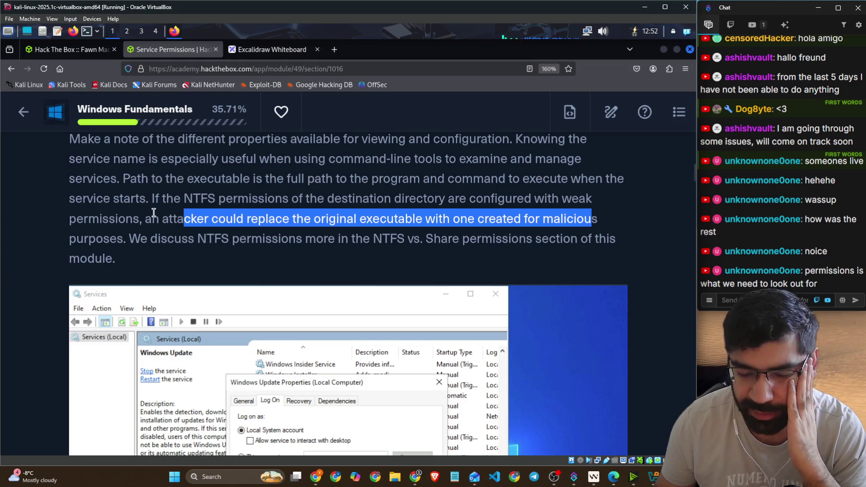
{"action": "left_click_drag", "start_coordinate": [127, 239], "coordinate": [624, 244]}
{"action": "scroll", "coordinate": [515, 234], "scroll_direction": "down", "scroll_amount": 7}
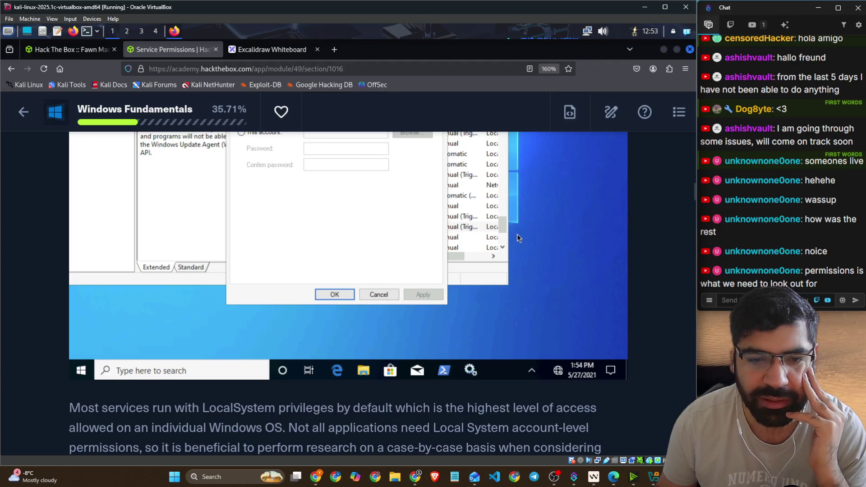
{"action": "scroll", "coordinate": [308, 234], "scroll_direction": "down", "scroll_amount": 1}
{"action": "scroll", "coordinate": [309, 233], "scroll_direction": "up", "scroll_amount": 3}
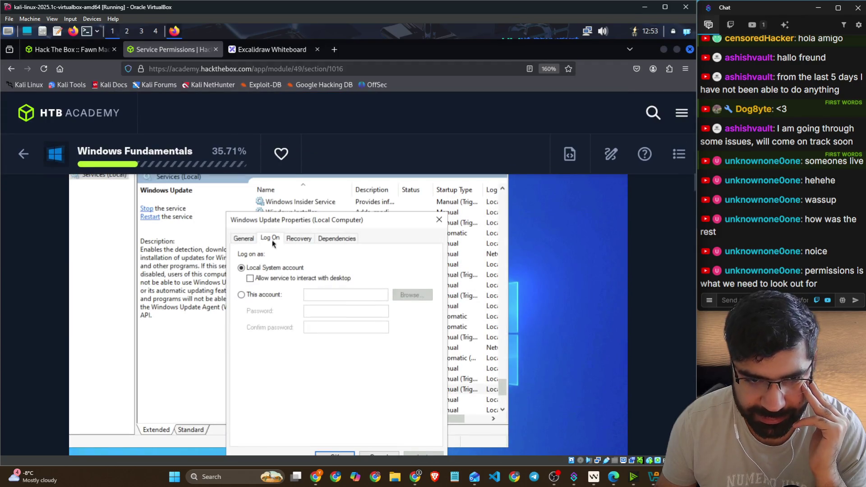
{"action": "scroll", "coordinate": [288, 294], "scroll_direction": "down", "scroll_amount": 7}
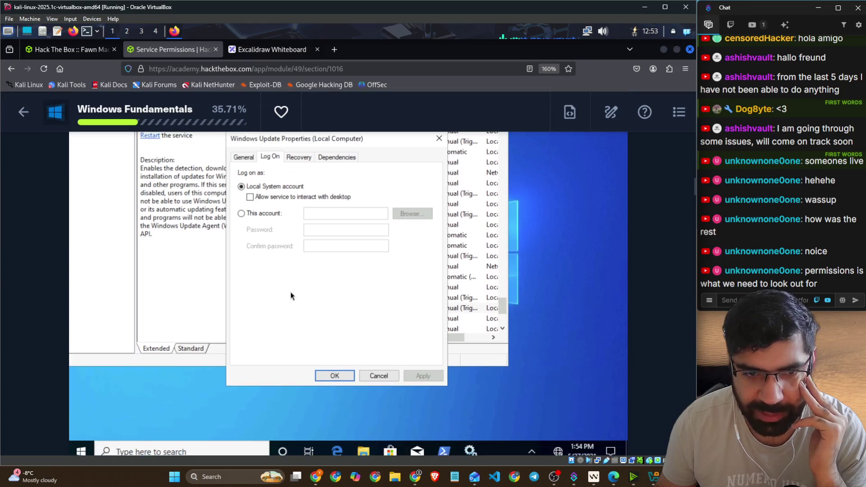
{"action": "left_click_drag", "start_coordinate": [69, 246], "coordinate": [585, 246]}
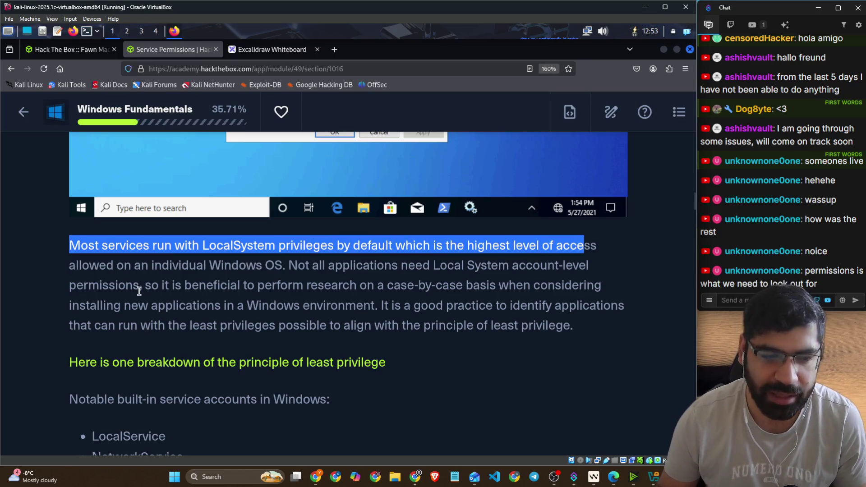
Step: Highlight the least-privilege lines on Windows OS, applications, case-by-case research and new installs
{"action": "left_click_drag", "start_coordinate": [121, 265], "coordinate": [283, 268]}
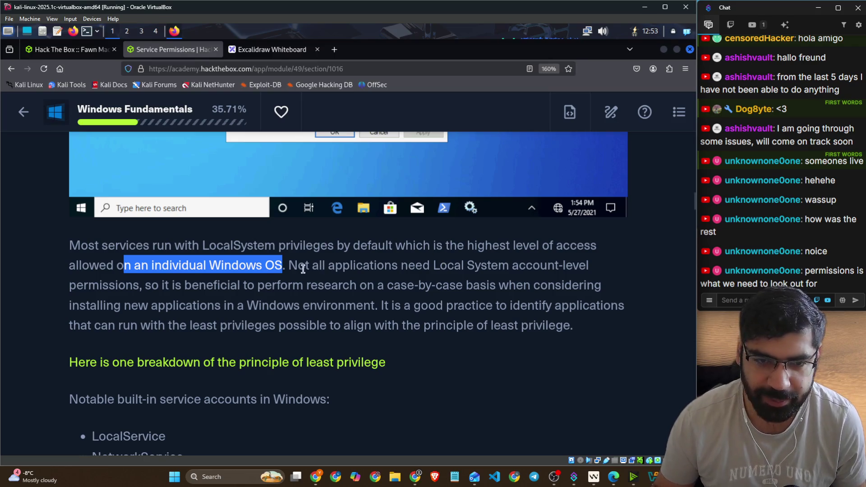
{"action": "left_click_drag", "start_coordinate": [288, 266], "coordinate": [584, 270]}
{"action": "left_click_drag", "start_coordinate": [153, 285], "coordinate": [587, 286]}
{"action": "left_click_drag", "start_coordinate": [78, 307], "coordinate": [382, 306]}
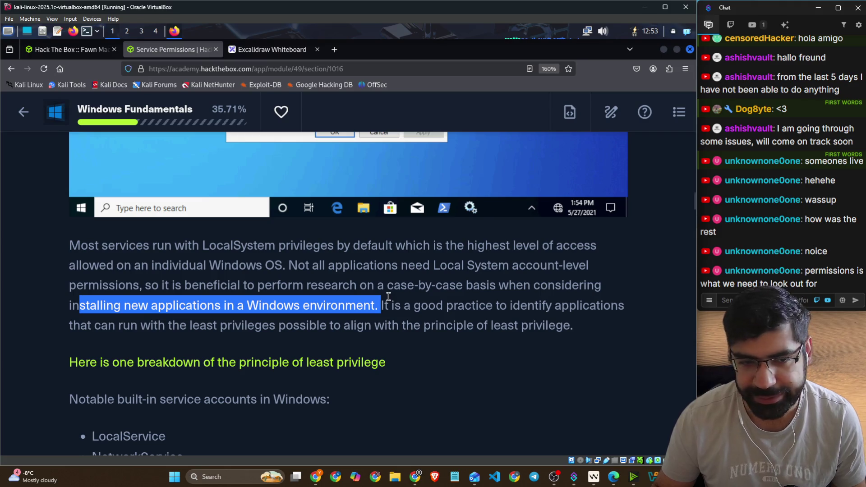
Step: Highlight the lines on identifying applications and least privileges, then switch to the Excalidraw whiteboard
{"action": "left_click", "coordinate": [381, 299]}
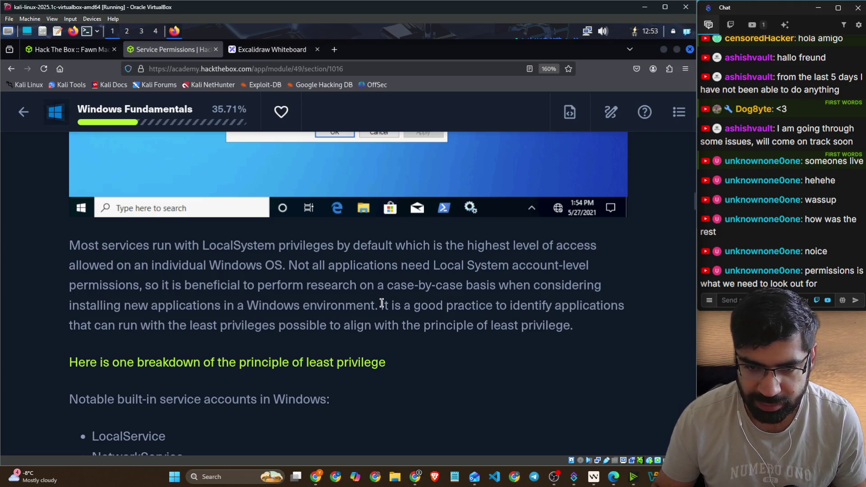
{"action": "left_click_drag", "start_coordinate": [382, 303], "coordinate": [522, 305]}
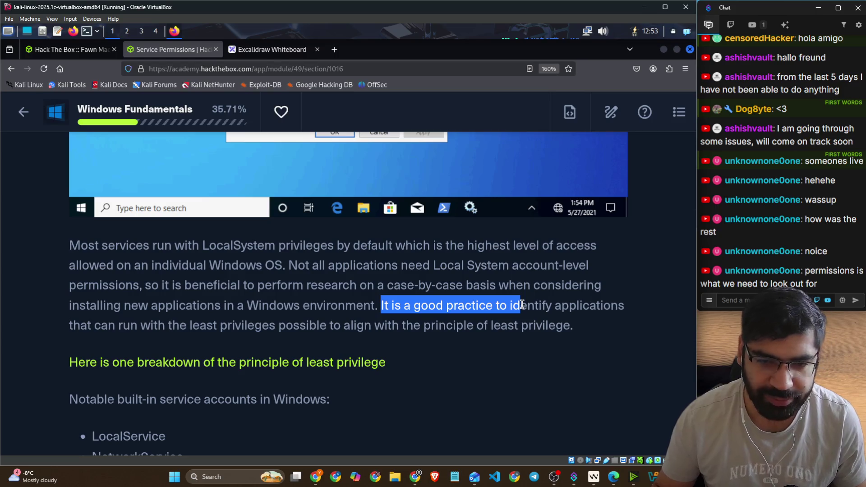
{"action": "mouse_move", "coordinate": [522, 304]}
{"action": "left_mouse_down"}
{"action": "mouse_move", "coordinate": [614, 307]}
{"action": "mouse_move", "coordinate": [352, 308]}
{"action": "mouse_move", "coordinate": [622, 310]}
{"action": "left_mouse_up"}
{"action": "left_click_drag", "start_coordinate": [108, 328], "coordinate": [569, 321]}
{"action": "left_click", "coordinate": [583, 343]}
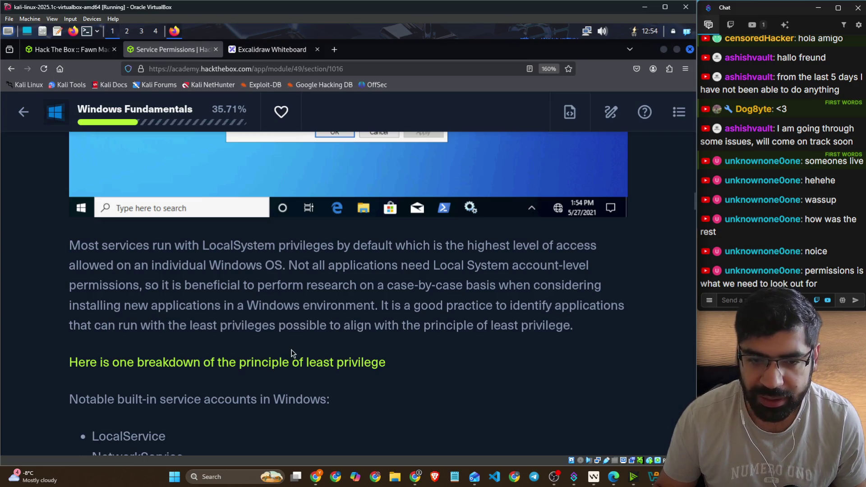
{"action": "left_click", "coordinate": [271, 49]}
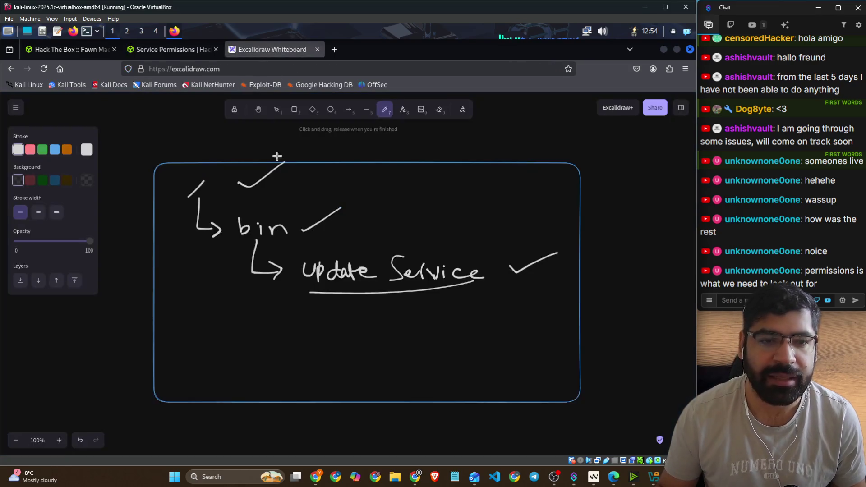
Step: Draw an L-arrow to Notepad, Notepad → User, and Update Service → LocalSystem, then return to HTB
{"action": "mouse_move", "coordinate": [257, 245]}
{"action": "left_mouse_down"}
{"action": "mouse_move", "coordinate": [294, 285]}
{"action": "mouse_move", "coordinate": [320, 290]}
{"action": "mouse_move", "coordinate": [311, 296]}
{"action": "left_mouse_up"}
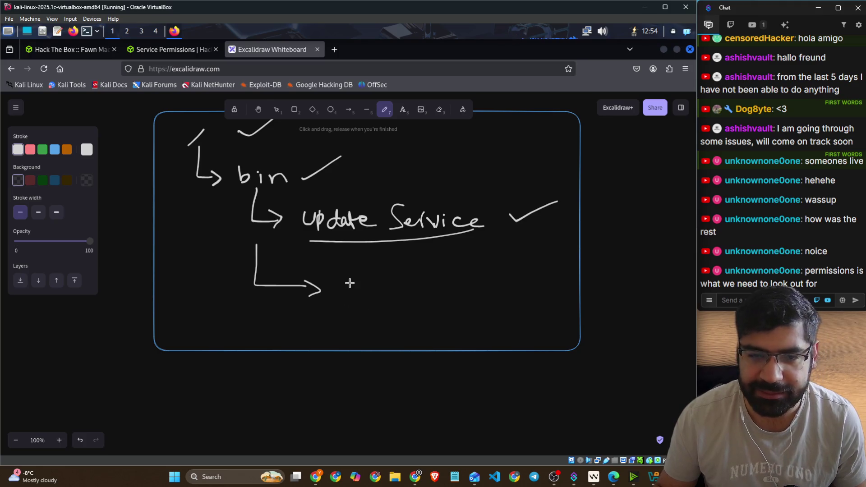
{"action": "mouse_move", "coordinate": [350, 296]}
{"action": "left_mouse_down"}
{"action": "mouse_move", "coordinate": [387, 286]}
{"action": "mouse_move", "coordinate": [393, 300]}
{"action": "mouse_move", "coordinate": [416, 285]}
{"action": "mouse_move", "coordinate": [461, 308]}
{"action": "left_mouse_up"}
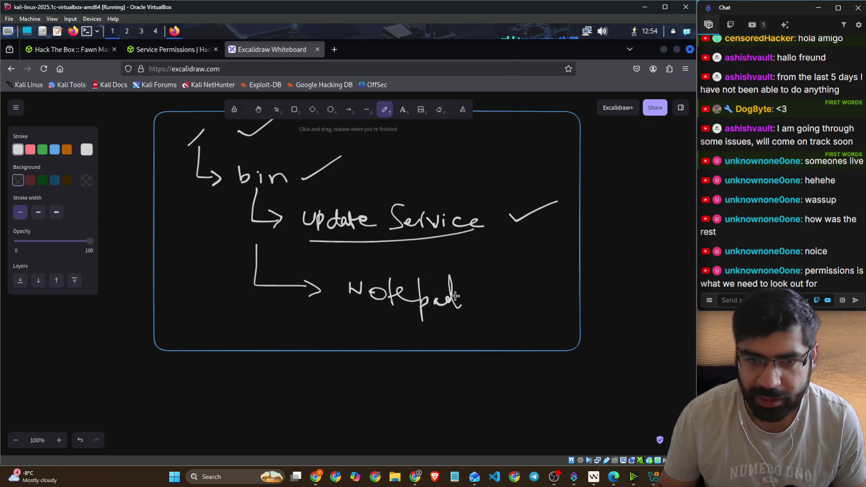
{"action": "mouse_move", "coordinate": [487, 229]}
{"action": "left_mouse_down"}
{"action": "mouse_move", "coordinate": [650, 241]}
{"action": "mouse_move", "coordinate": [679, 220]}
{"action": "mouse_move", "coordinate": [691, 235]}
{"action": "mouse_move", "coordinate": [675, 266]}
{"action": "left_mouse_up"}
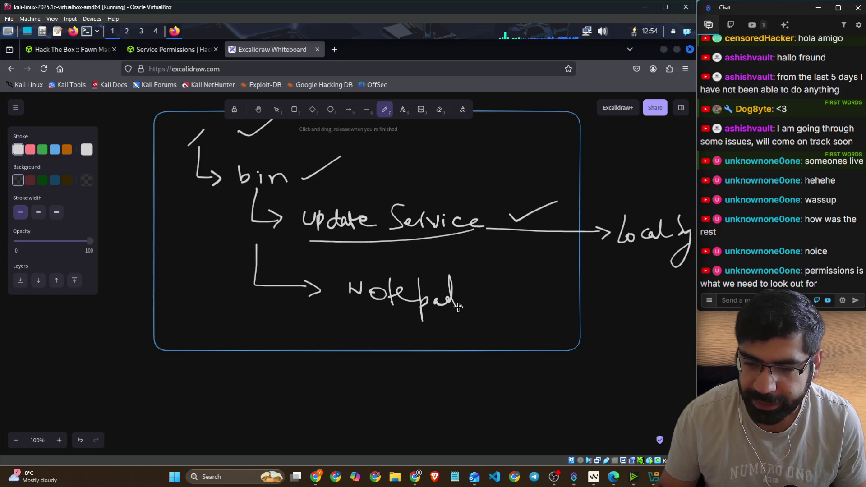
{"action": "mouse_move", "coordinate": [468, 298]}
{"action": "left_mouse_down"}
{"action": "mouse_move", "coordinate": [511, 289]}
{"action": "mouse_move", "coordinate": [504, 302]}
{"action": "mouse_move", "coordinate": [537, 278]}
{"action": "mouse_move", "coordinate": [541, 294]}
{"action": "mouse_move", "coordinate": [570, 293]}
{"action": "left_mouse_up"}
{"action": "mouse_move", "coordinate": [634, 255]}
{"action": "left_mouse_down"}
{"action": "mouse_move", "coordinate": [606, 287]}
{"action": "mouse_move", "coordinate": [621, 284]}
{"action": "left_mouse_up"}
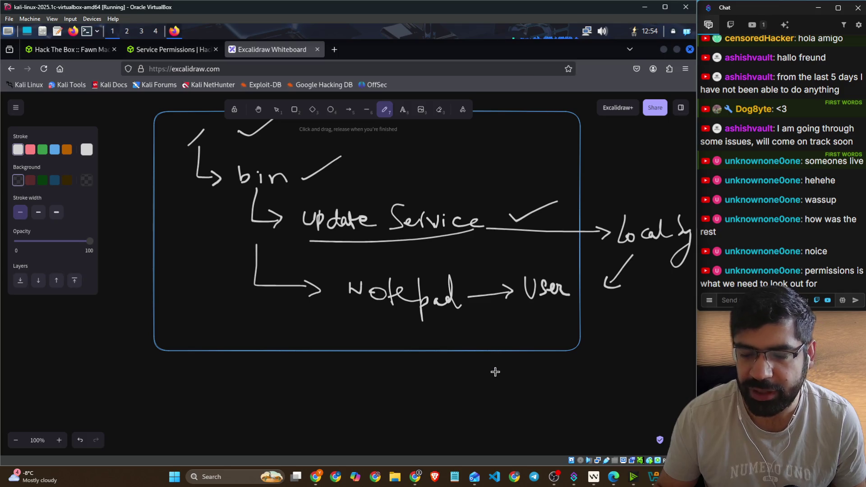
{"action": "left_click", "coordinate": [168, 49]}
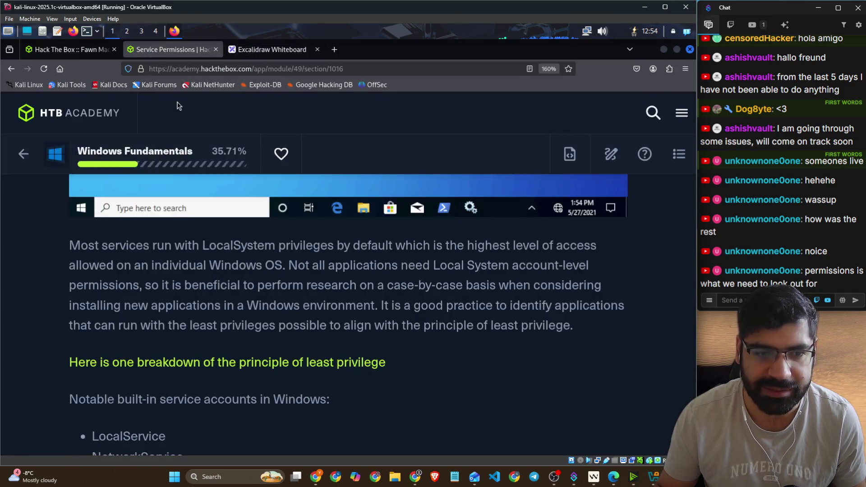
Step: Open the least privilege link's Cloudflare article in a new tab
{"action": "scroll", "coordinate": [297, 280], "scroll_direction": "down", "scroll_amount": 5}
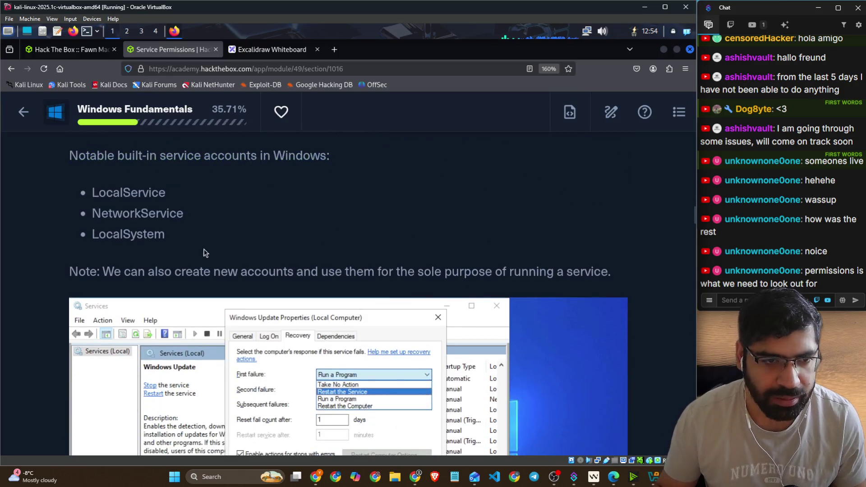
{"action": "scroll", "coordinate": [204, 253], "scroll_direction": "up", "scroll_amount": 2}
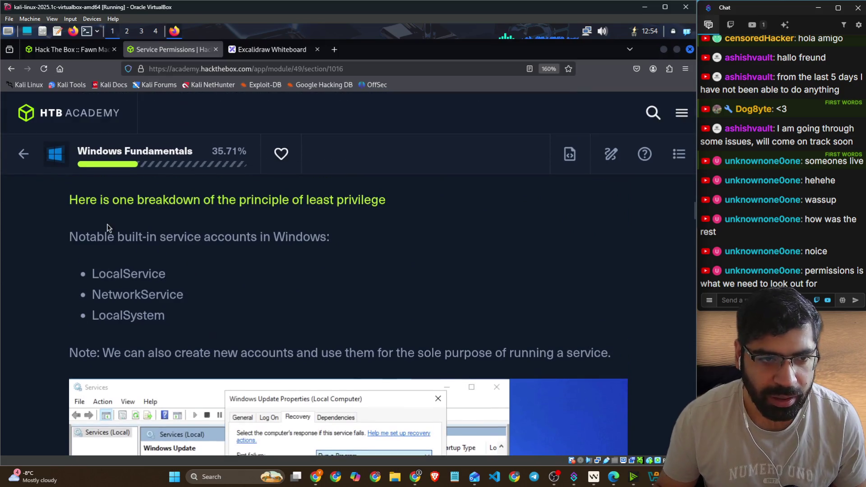
{"action": "right_click", "coordinate": [272, 202]}
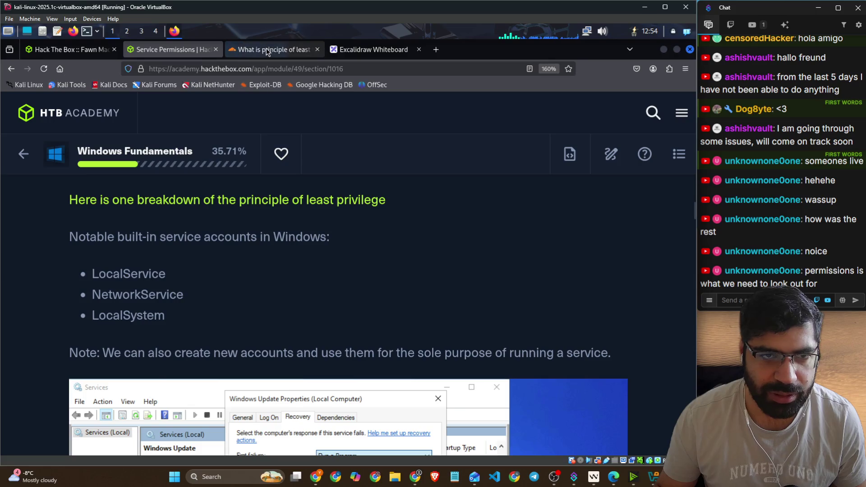
{"action": "left_click", "coordinate": [266, 48]}
Step: Open the article's least privilege diagram in a new tab to view it enlarged
{"action": "scroll", "coordinate": [298, 178], "scroll_direction": "down", "scroll_amount": 5}
{"action": "scroll", "coordinate": [302, 181], "scroll_direction": "down", "scroll_amount": 2}
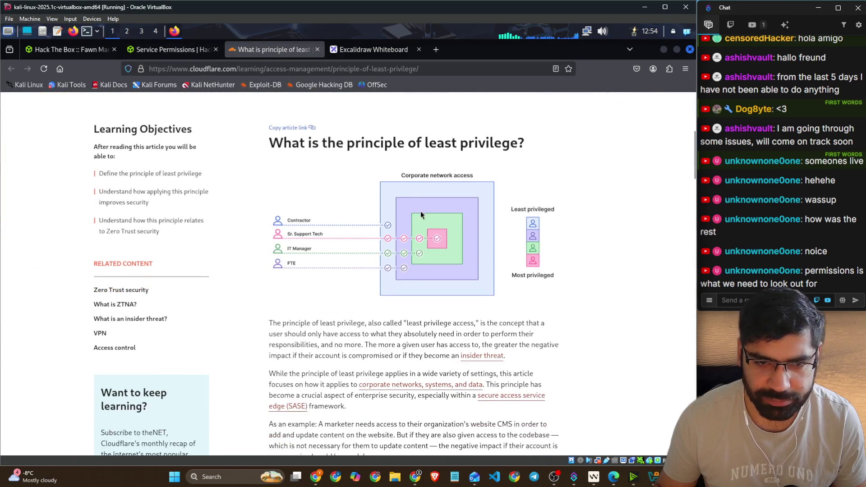
{"action": "right_click", "coordinate": [453, 231]}
{"action": "left_click", "coordinate": [481, 243]}
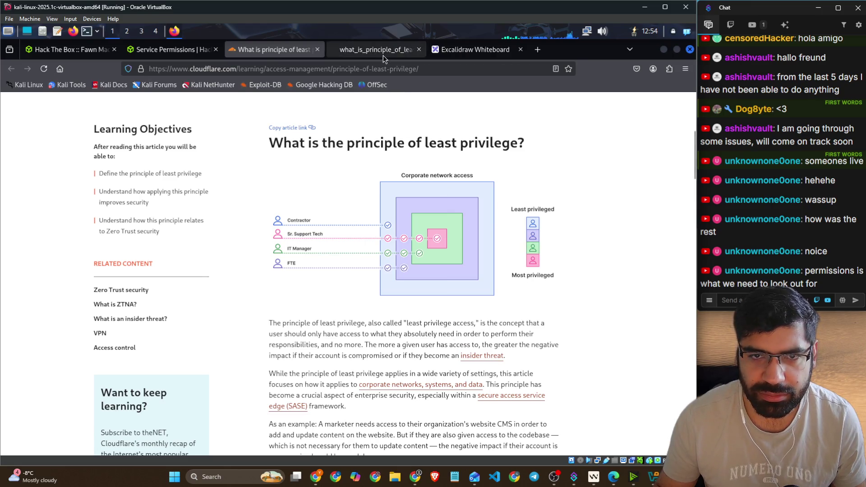
{"action": "left_click", "coordinate": [377, 50]}
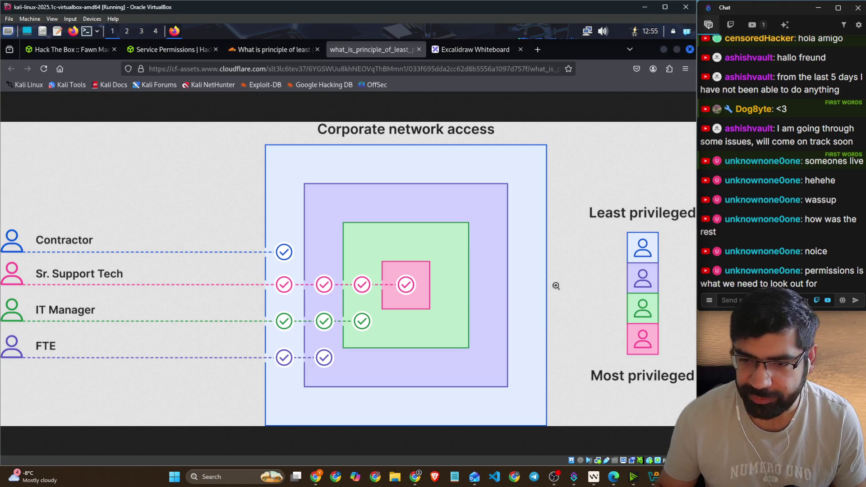
{"action": "left_click", "coordinate": [287, 54]}
Step: Copy the Cloudflare article's URL and post it in the chat
{"action": "scroll", "coordinate": [287, 254], "scroll_direction": "down", "scroll_amount": 8}
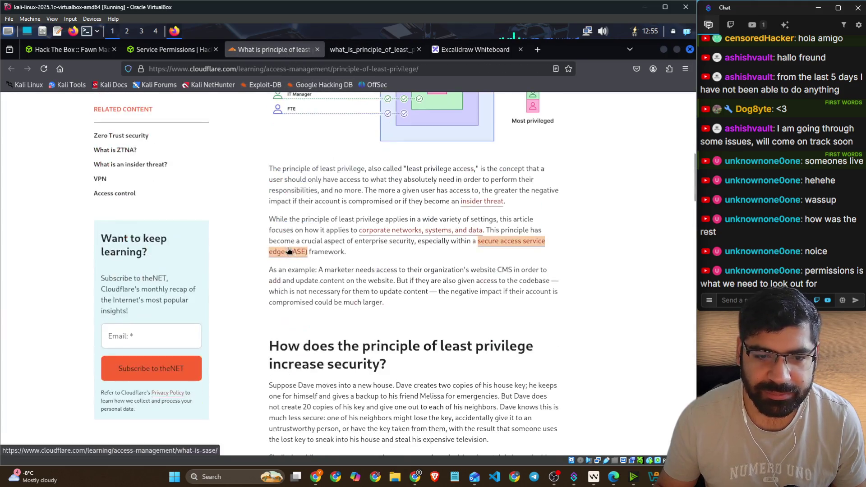
{"action": "key", "text": "ctrl+l"}
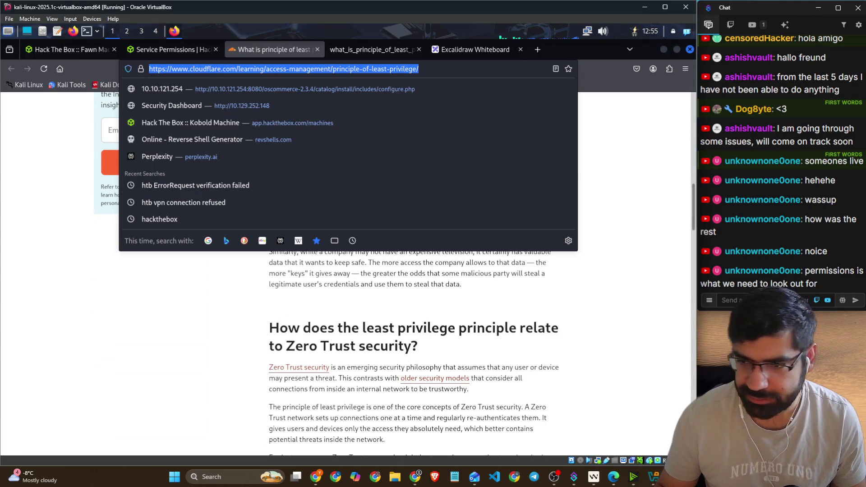
{"action": "left_click", "coordinate": [740, 300]}
{"action": "type", "text": "https://www.cloudflare.com/learning/access-management/principle-of-least-privilege/"}
{"action": "key", "text": "Return"}
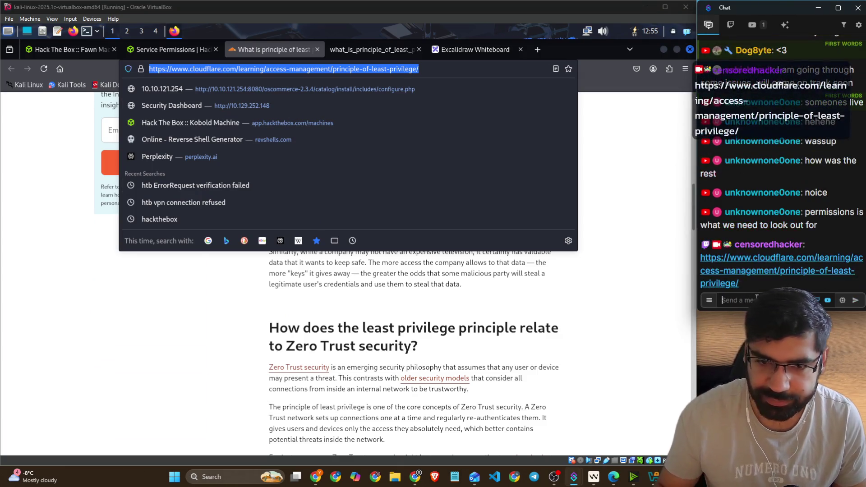
Step: Highlight Zero Trust security in the article heading, then return to the HTB lesson
{"action": "left_click", "coordinate": [150, 56]}
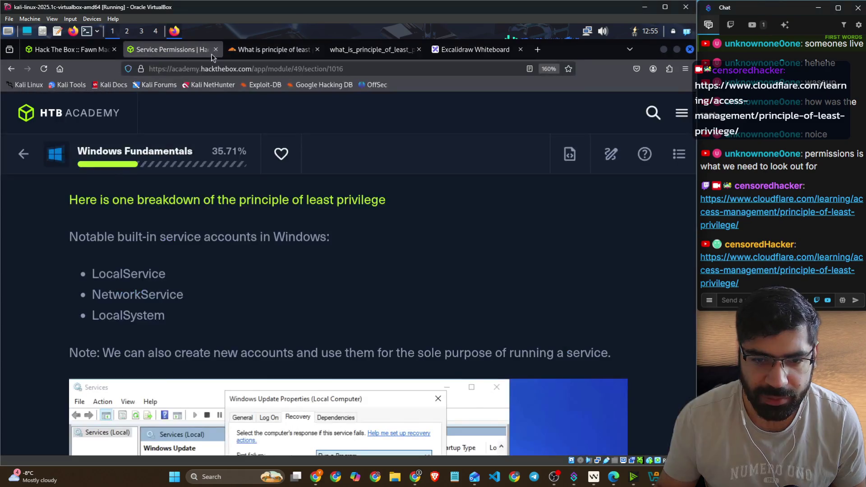
{"action": "left_click", "coordinate": [271, 49]}
{"action": "scroll", "coordinate": [367, 228], "scroll_direction": "down", "scroll_amount": 3}
{"action": "left_click_drag", "start_coordinate": [287, 192], "coordinate": [415, 192]}
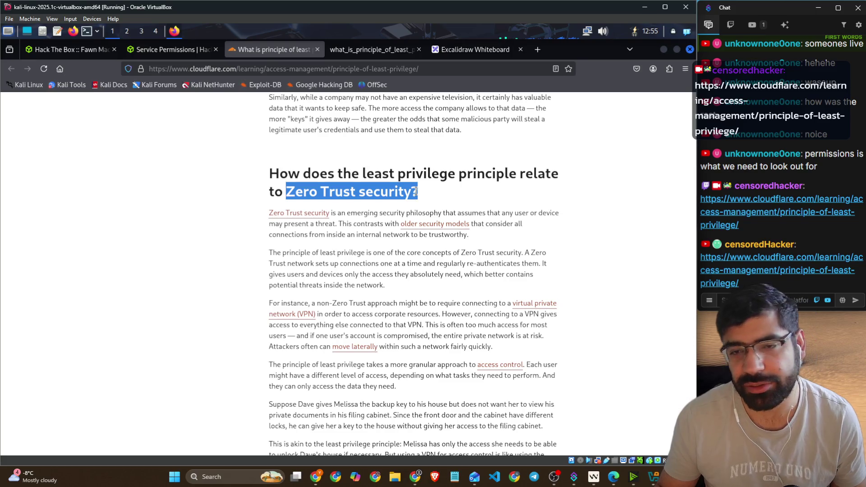
{"action": "left_click", "coordinate": [184, 48]}
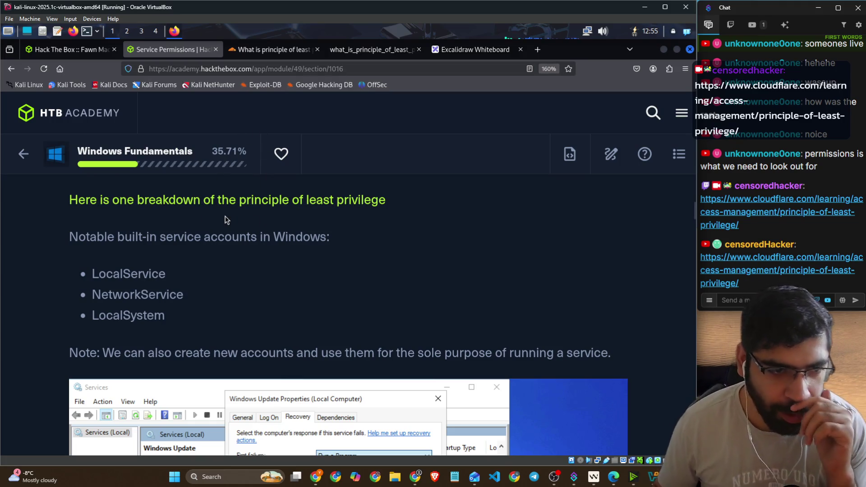
{"action": "scroll", "coordinate": [203, 239], "scroll_direction": "down", "scroll_amount": 2}
{"action": "left_click_drag", "start_coordinate": [161, 155], "coordinate": [343, 161]}
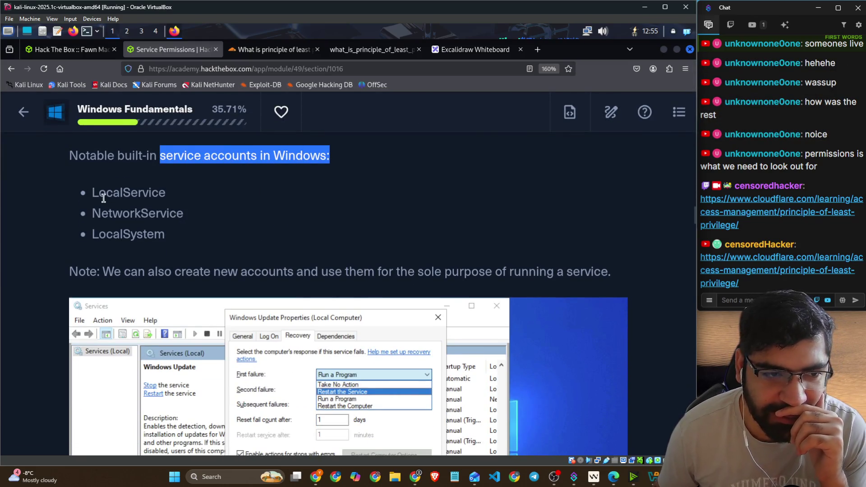
{"action": "left_click_drag", "start_coordinate": [96, 191], "coordinate": [159, 192]}
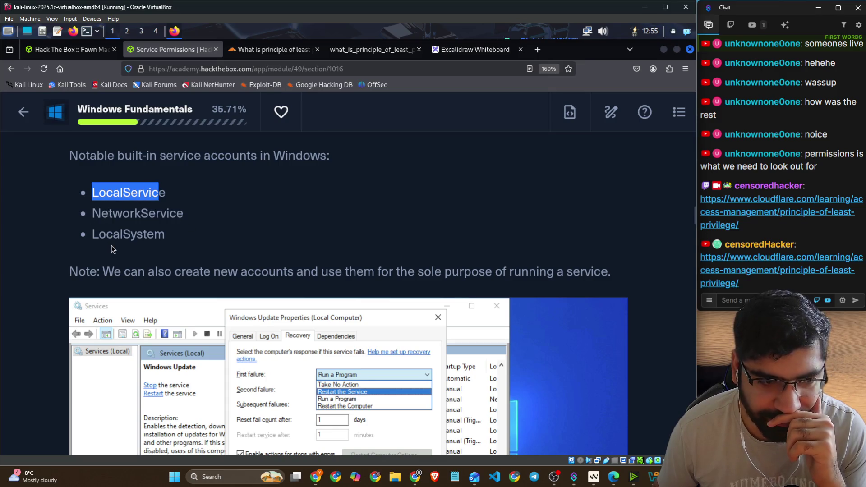
{"action": "scroll", "coordinate": [113, 250], "scroll_direction": "down", "scroll_amount": 2}
{"action": "left_click_drag", "start_coordinate": [108, 189], "coordinate": [614, 197]}
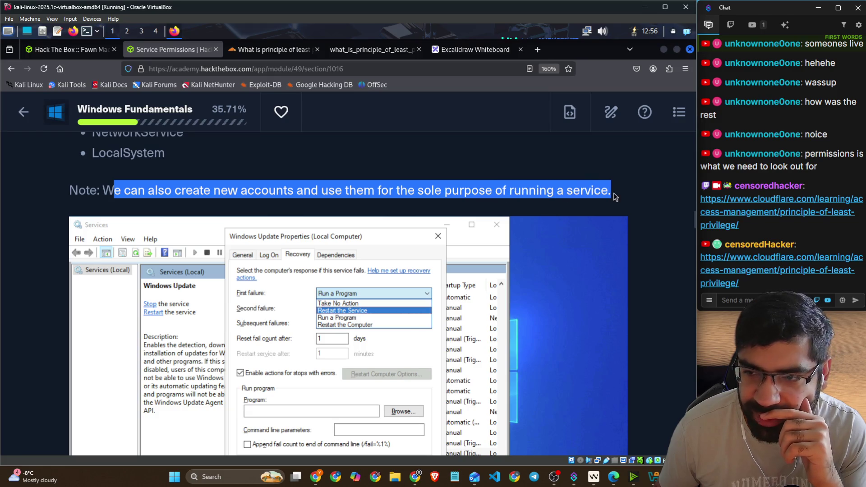
{"action": "scroll", "coordinate": [406, 201], "scroll_direction": "down", "scroll_amount": 2}
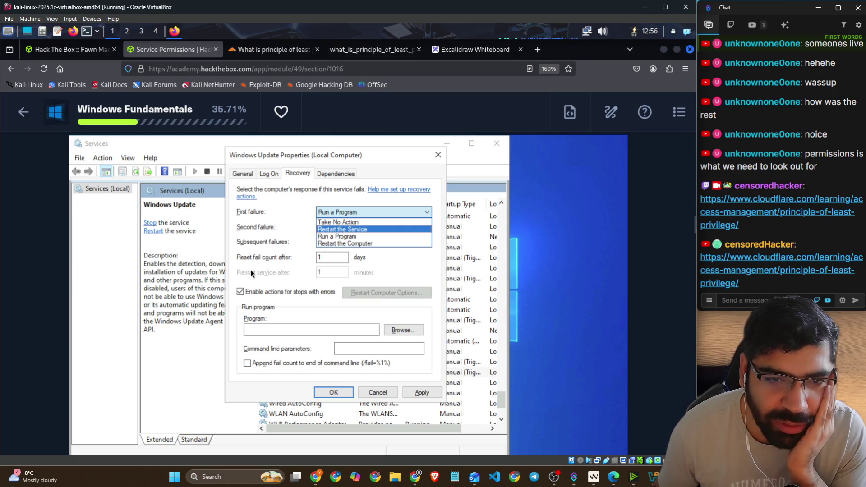
{"action": "scroll", "coordinate": [247, 270], "scroll_direction": "down", "scroll_amount": 5}
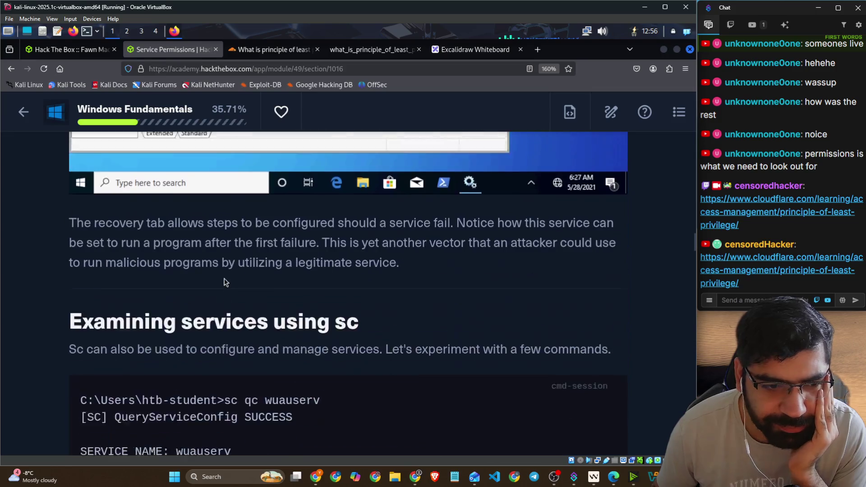
{"action": "scroll", "coordinate": [225, 282], "scroll_direction": "down", "scroll_amount": 1}
{"action": "left_click_drag", "start_coordinate": [87, 209], "coordinate": [187, 209]}
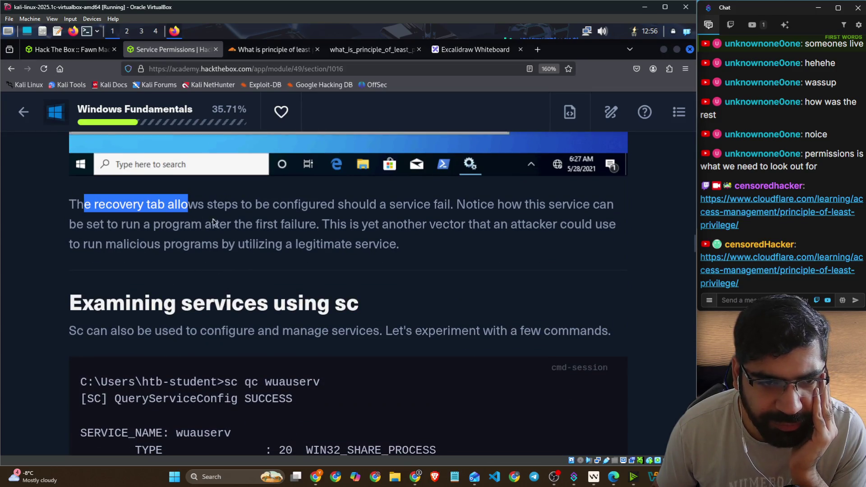
{"action": "scroll", "coordinate": [244, 275], "scroll_direction": "up", "scroll_amount": 2}
{"action": "left_click_drag", "start_coordinate": [233, 286], "coordinate": [424, 288]}
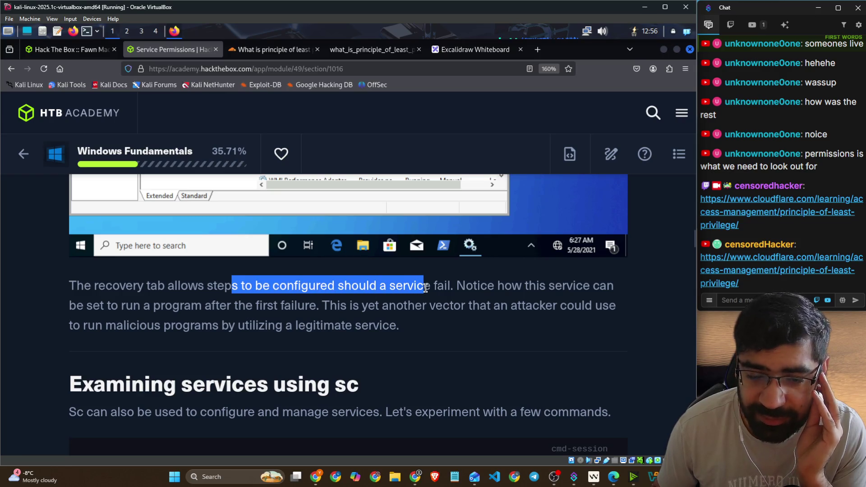
{"action": "scroll", "coordinate": [426, 288], "scroll_direction": "up", "scroll_amount": 7}
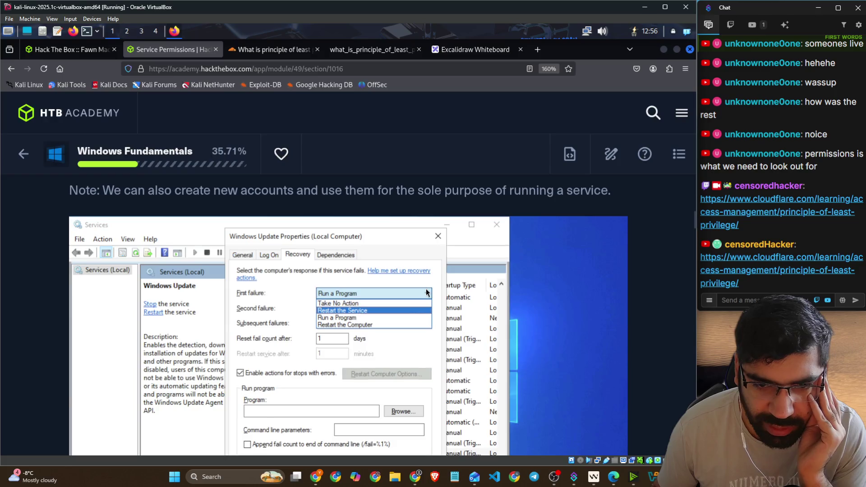
{"action": "scroll", "coordinate": [426, 292], "scroll_direction": "down", "scroll_amount": 7}
{"action": "left_click_drag", "start_coordinate": [456, 286], "coordinate": [608, 285]}
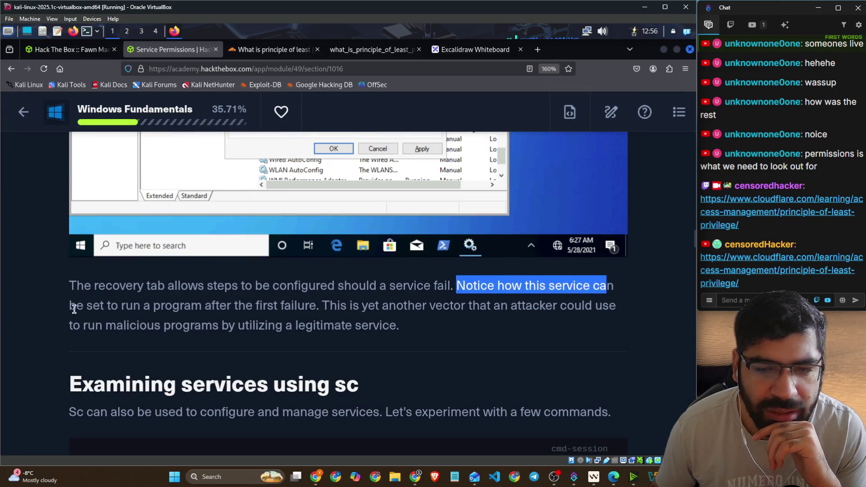
{"action": "left_click_drag", "start_coordinate": [74, 310], "coordinate": [306, 309]}
{"action": "scroll", "coordinate": [306, 309], "scroll_direction": "up", "scroll_amount": 6}
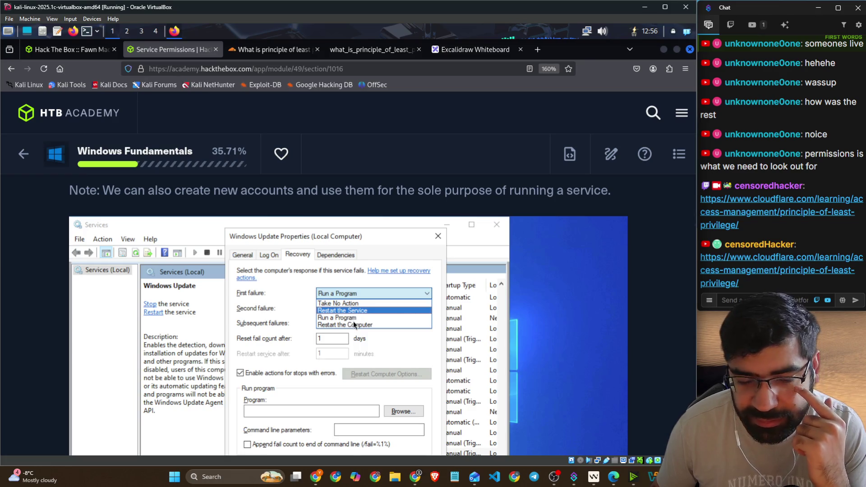
{"action": "scroll", "coordinate": [353, 321], "scroll_direction": "down", "scroll_amount": 6}
{"action": "mouse_move", "coordinate": [331, 309]}
{"action": "left_mouse_down"}
{"action": "mouse_move", "coordinate": [505, 299]}
{"action": "mouse_move", "coordinate": [609, 308]}
{"action": "left_mouse_up"}
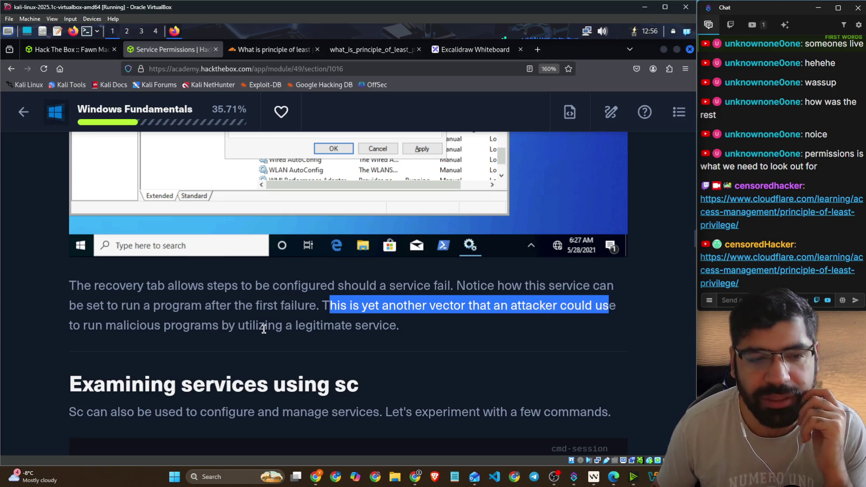
{"action": "left_click_drag", "start_coordinate": [245, 325], "coordinate": [413, 336]}
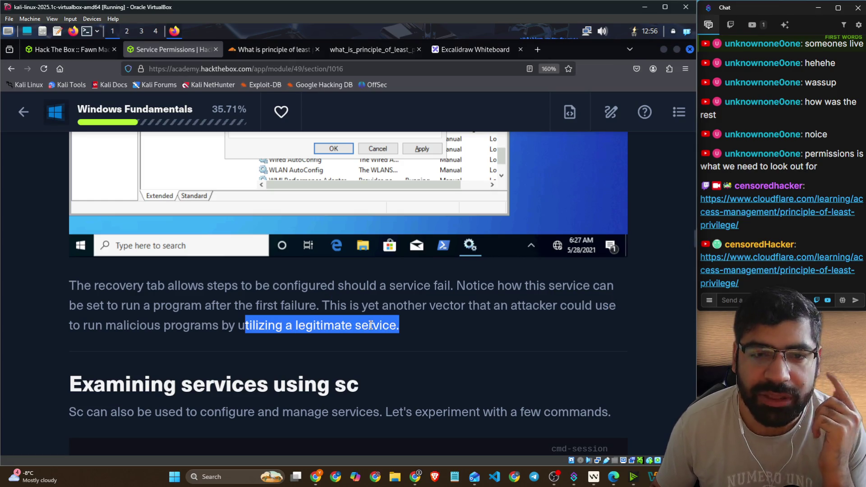
{"action": "scroll", "coordinate": [374, 328], "scroll_direction": "up", "scroll_amount": 6}
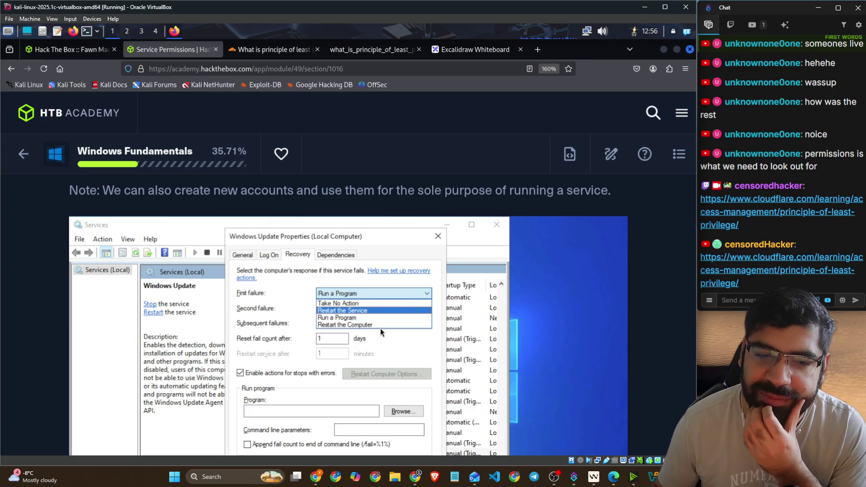
{"action": "scroll", "coordinate": [381, 325], "scroll_direction": "down", "scroll_amount": 6}
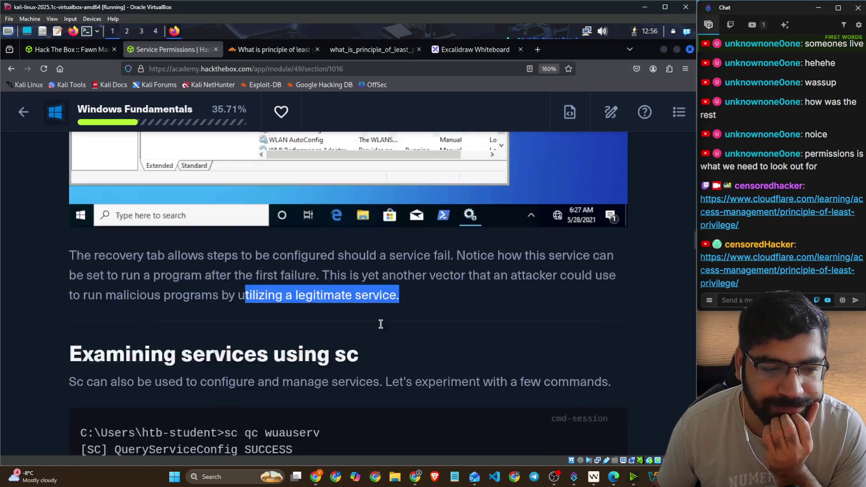
{"action": "scroll", "coordinate": [381, 324], "scroll_direction": "down", "scroll_amount": 3}
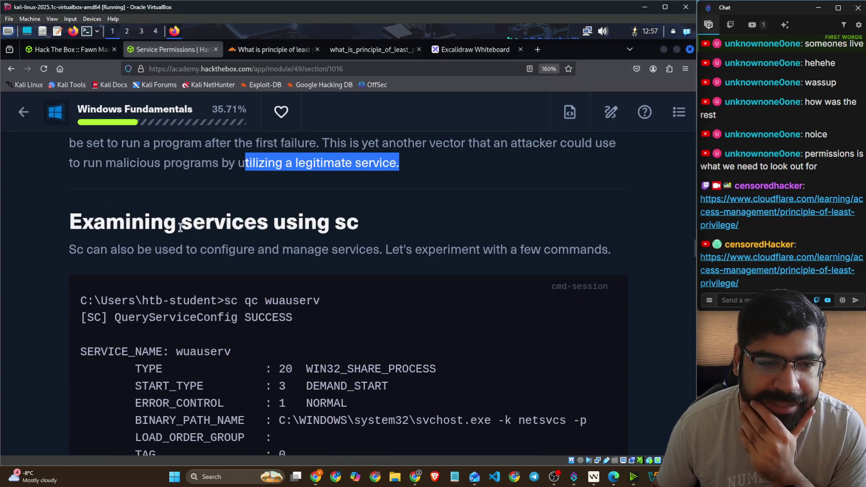
{"action": "left_click_drag", "start_coordinate": [180, 227], "coordinate": [377, 224]}
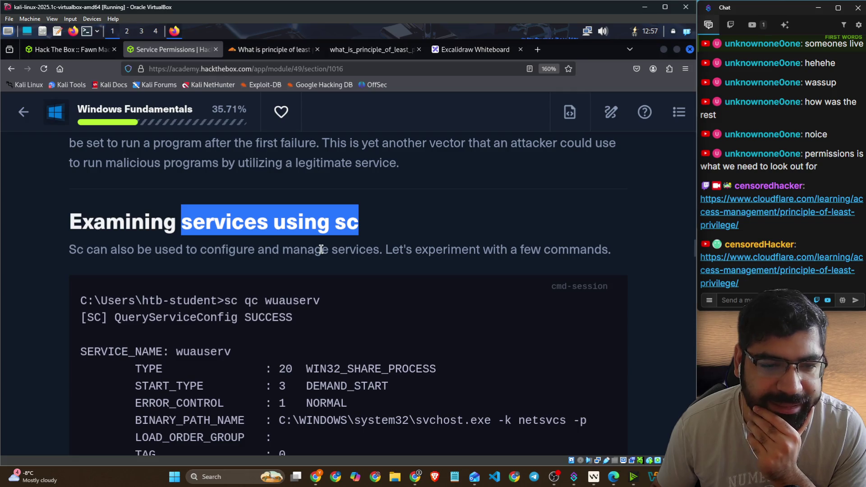
{"action": "mouse_move", "coordinate": [69, 251]}
{"action": "left_mouse_down"}
{"action": "mouse_move", "coordinate": [205, 265]}
{"action": "mouse_move", "coordinate": [306, 248]}
{"action": "mouse_move", "coordinate": [603, 250]}
{"action": "left_mouse_up"}
{"action": "scroll", "coordinate": [307, 266], "scroll_direction": "down", "scroll_amount": 2}
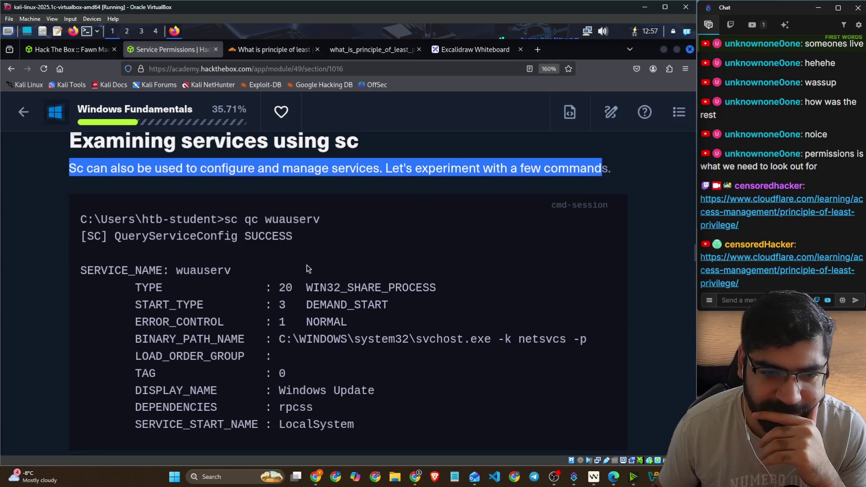
{"action": "left_click_drag", "start_coordinate": [226, 220], "coordinate": [338, 220]}
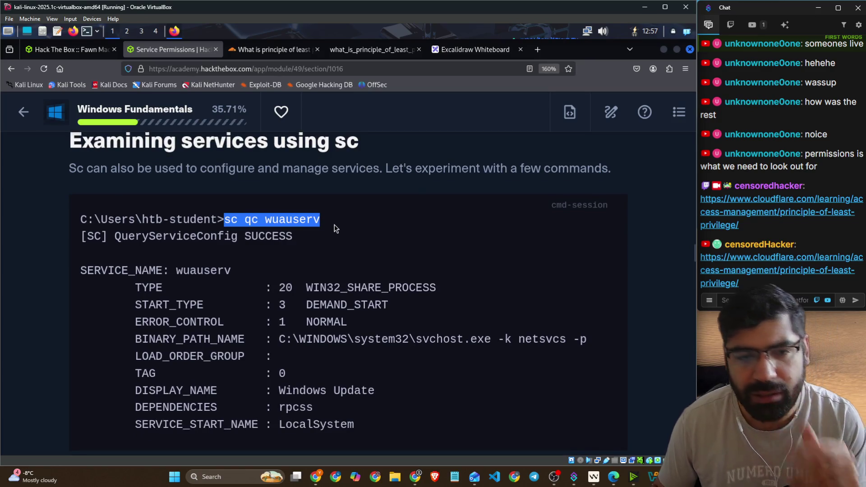
{"action": "scroll", "coordinate": [472, 291], "scroll_direction": "down", "scroll_amount": 15}
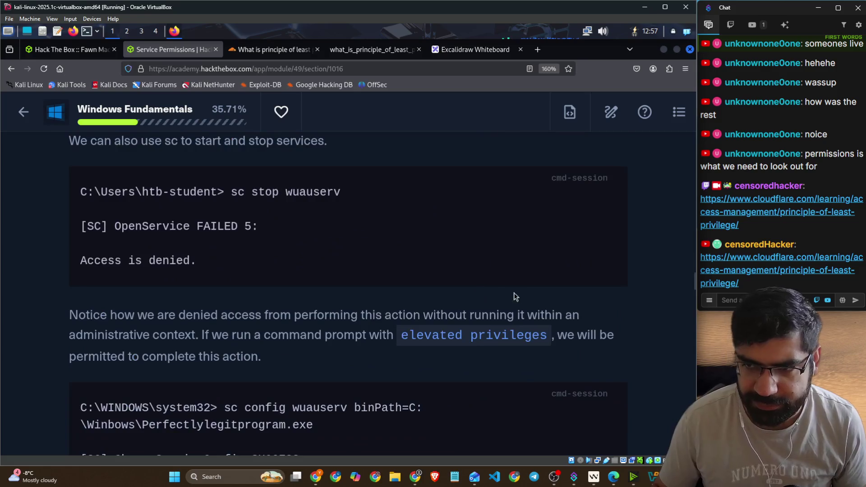
{"action": "scroll", "coordinate": [565, 300], "scroll_direction": "down", "scroll_amount": 20}
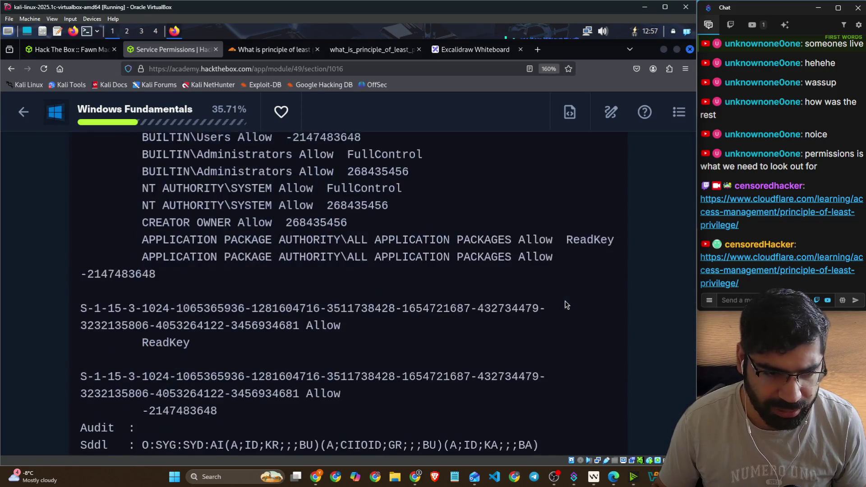
{"action": "scroll", "coordinate": [489, 302], "scroll_direction": "up", "scroll_amount": 20}
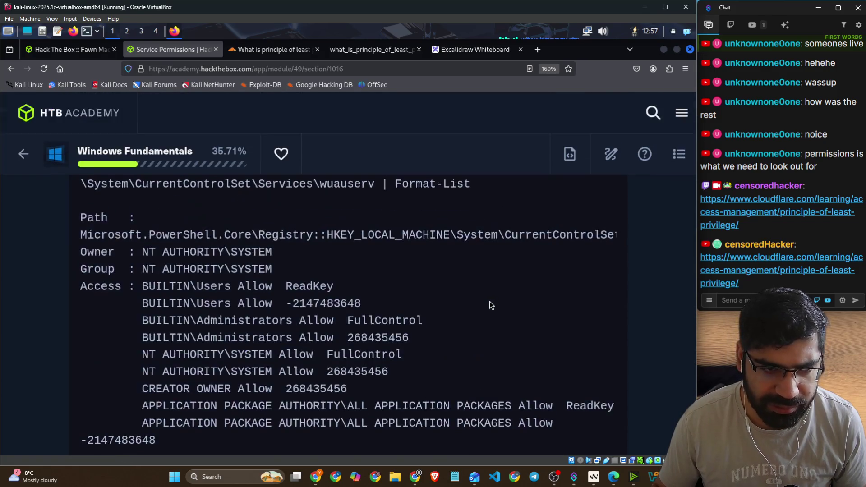
{"action": "left_click", "coordinate": [677, 154]}
{"action": "left_click", "coordinate": [674, 152]}
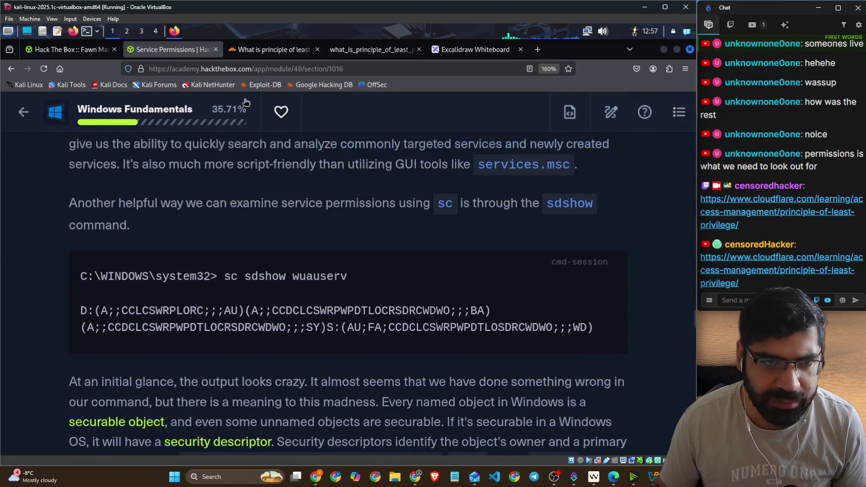
{"action": "left_click", "coordinate": [93, 51]}
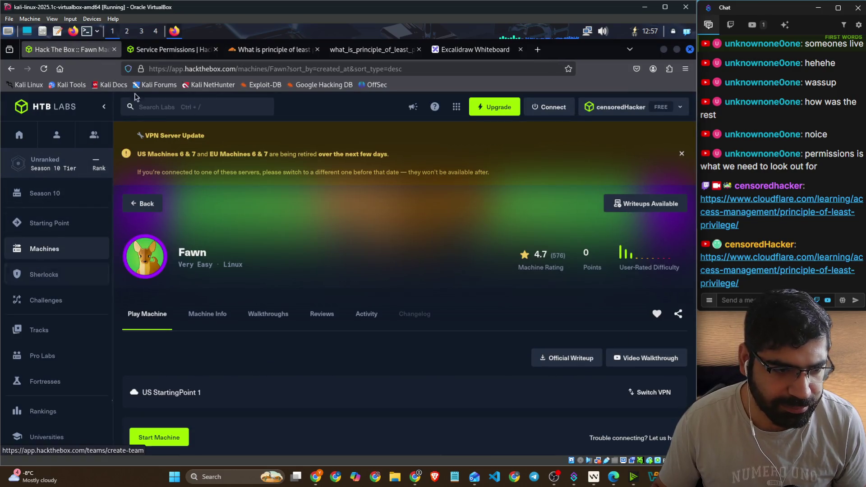
Step: Open HTB Academy in a new tab and enter the Windows Fundamentals module
{"action": "left_click", "coordinate": [457, 107]}
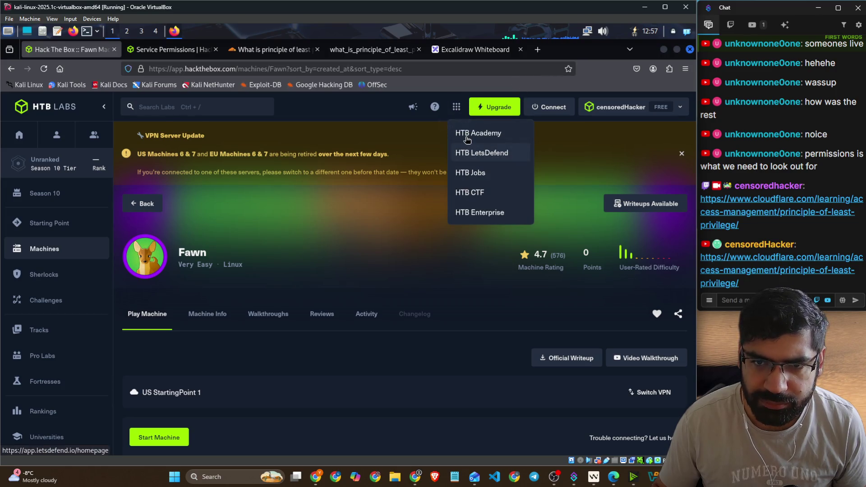
{"action": "left_click", "coordinate": [467, 135]}
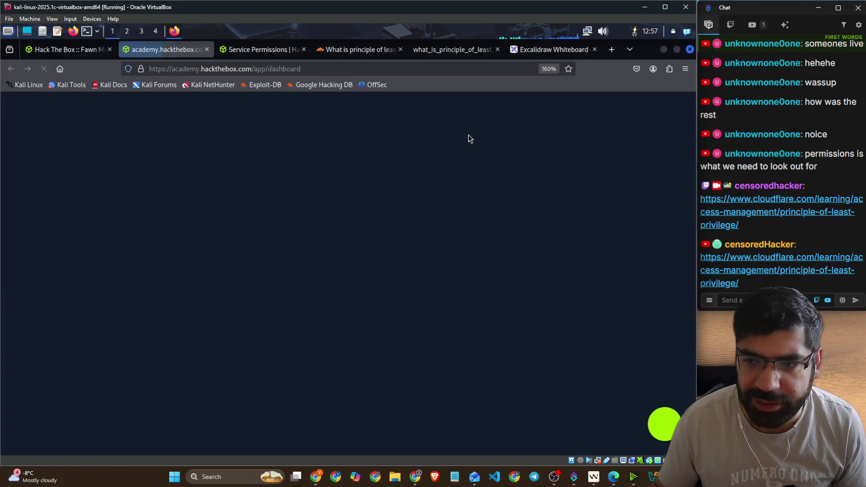
{"action": "scroll", "coordinate": [255, 193], "scroll_direction": "down", "scroll_amount": 5}
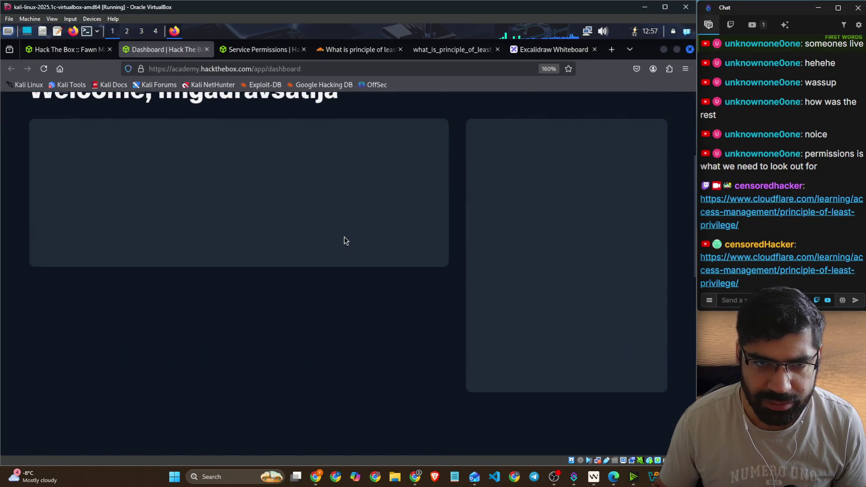
{"action": "scroll", "coordinate": [344, 239], "scroll_direction": "down", "scroll_amount": 5}
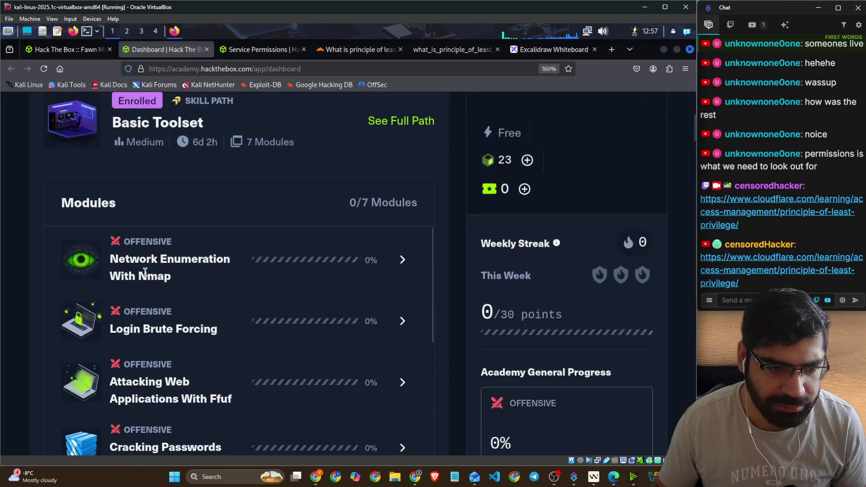
{"action": "scroll", "coordinate": [337, 277], "scroll_direction": "down", "scroll_amount": 10}
{"action": "scroll", "coordinate": [339, 279], "scroll_direction": "down", "scroll_amount": 5}
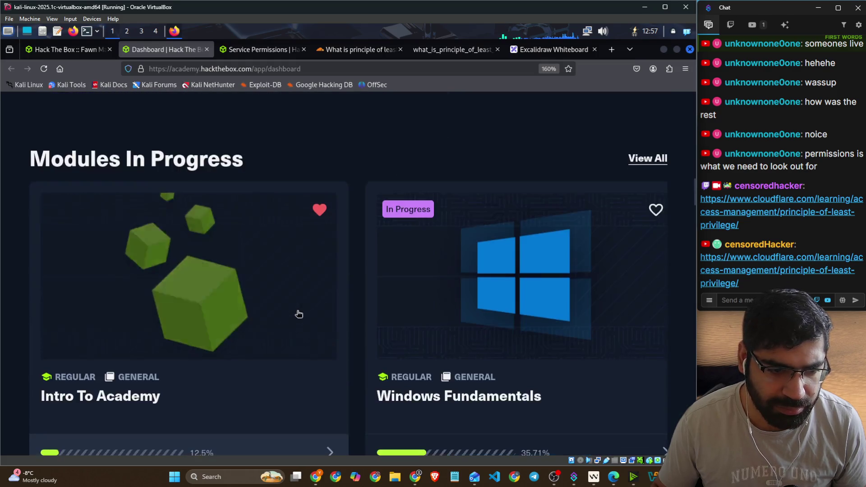
{"action": "left_click", "coordinate": [333, 330]}
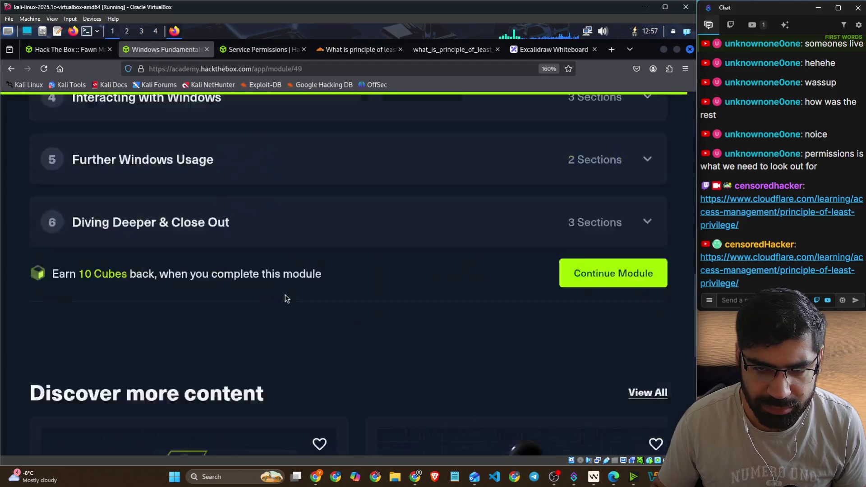
Step: Open NTFS vs. Share Permissions from the Core of the Operating System chapter
{"action": "scroll", "coordinate": [265, 287], "scroll_direction": "down", "scroll_amount": 10}
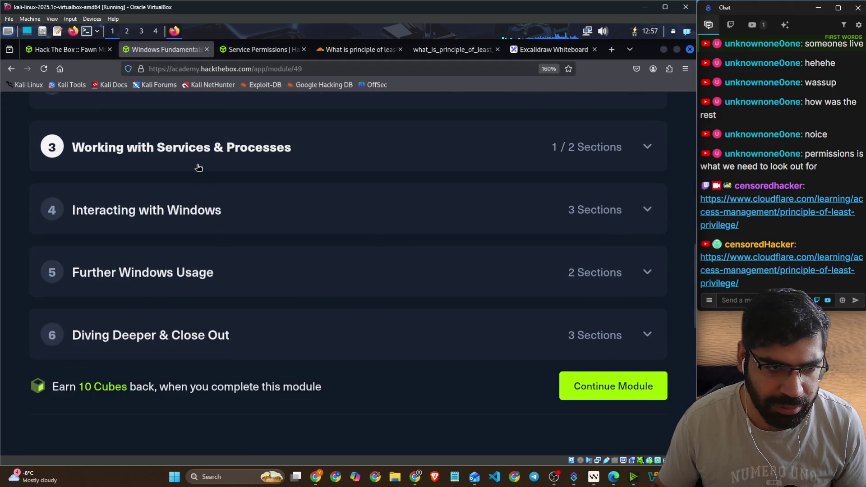
{"action": "scroll", "coordinate": [196, 168], "scroll_direction": "up", "scroll_amount": 2}
{"action": "left_click", "coordinate": [240, 180]}
{"action": "left_click", "coordinate": [164, 290]}
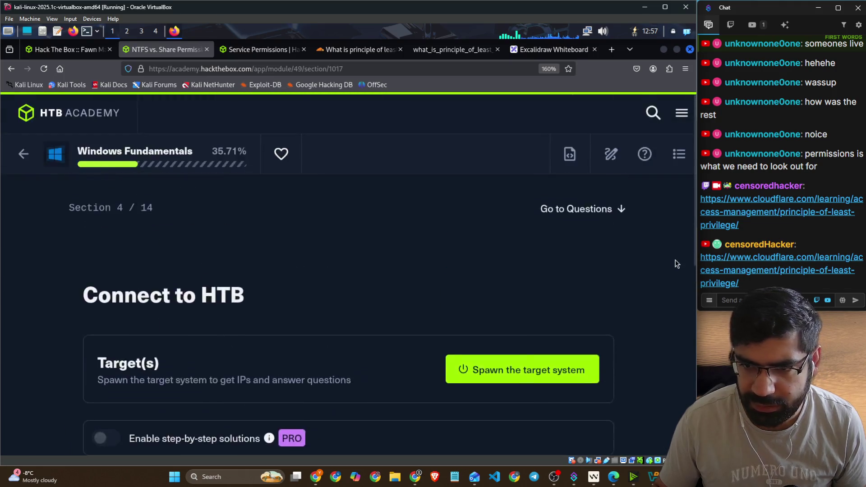
Step: Spawn the section's target system
{"action": "scroll", "coordinate": [675, 261], "scroll_direction": "down", "scroll_amount": 20}
{"action": "scroll", "coordinate": [674, 261], "scroll_direction": "down", "scroll_amount": 15}
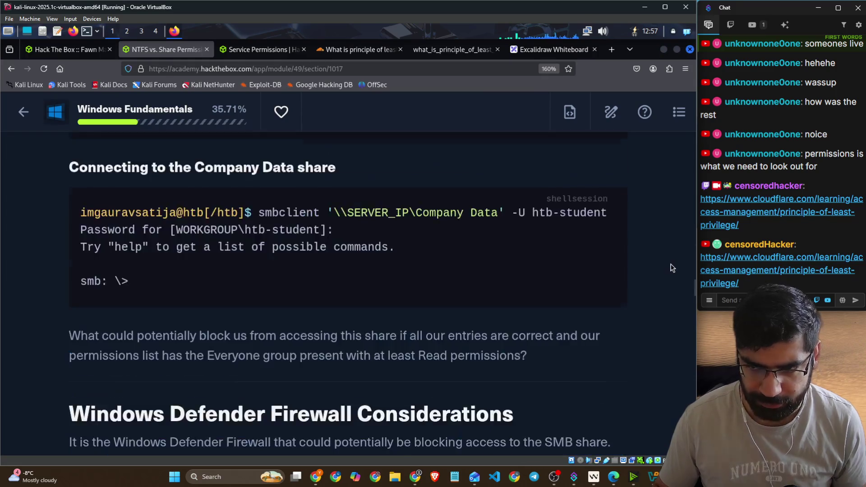
{"action": "scroll", "coordinate": [347, 257], "scroll_direction": "down", "scroll_amount": 10}
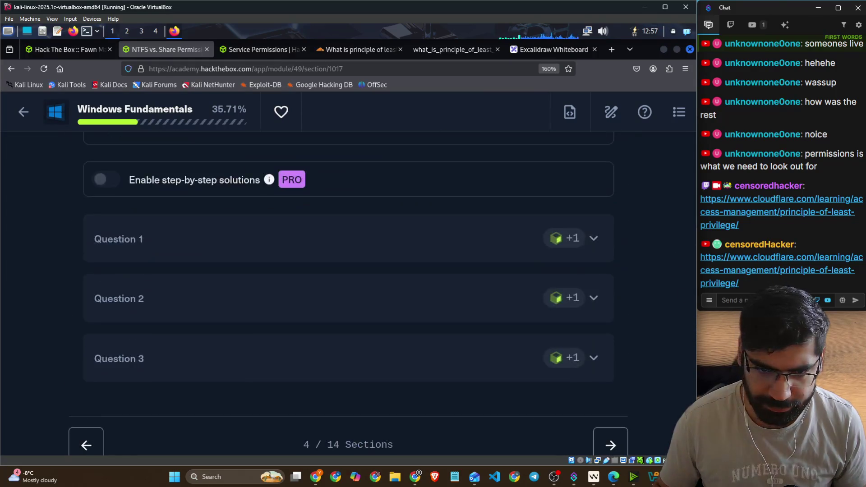
{"action": "scroll", "coordinate": [239, 285], "scroll_direction": "up", "scroll_amount": 5}
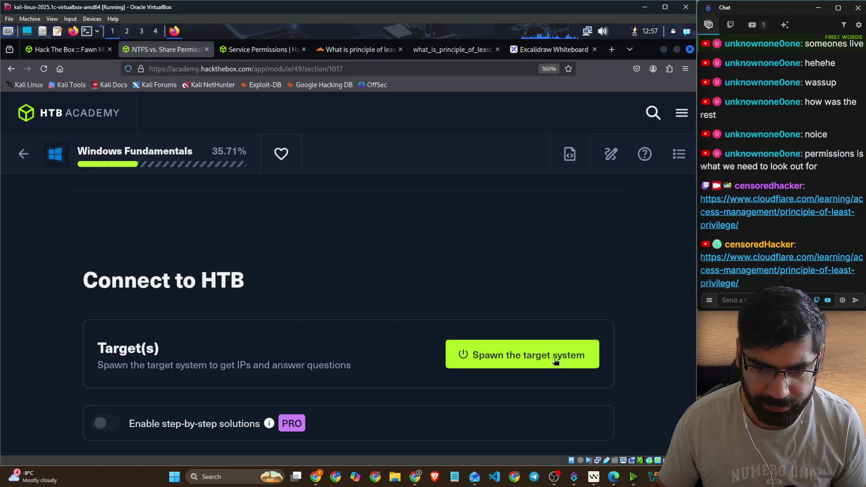
{"action": "left_click", "coordinate": [552, 358]}
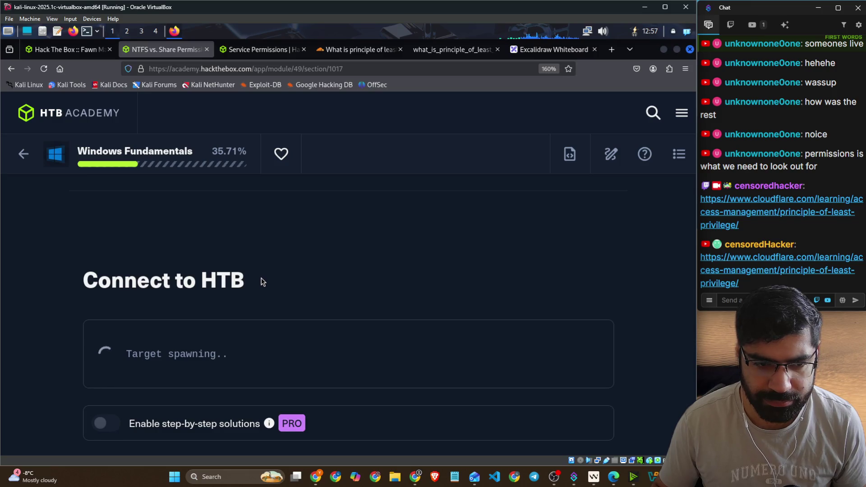
{"action": "scroll", "coordinate": [263, 282], "scroll_direction": "down", "scroll_amount": 3}
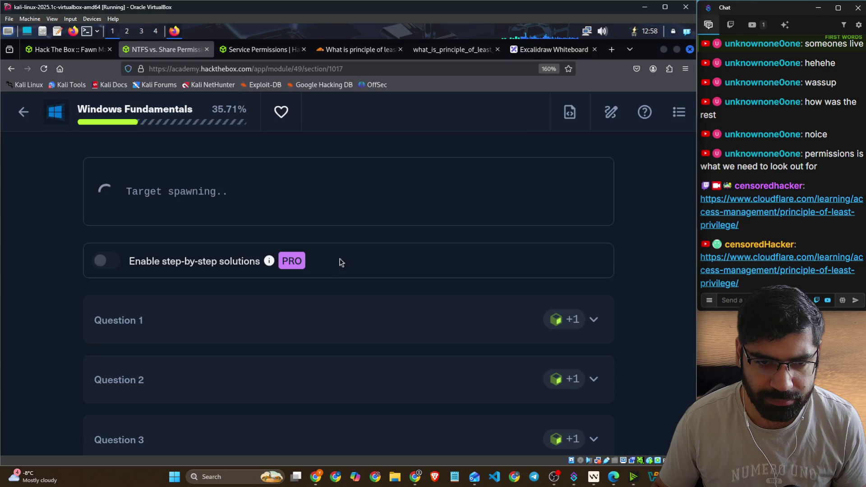
{"action": "left_click", "coordinate": [264, 55]}
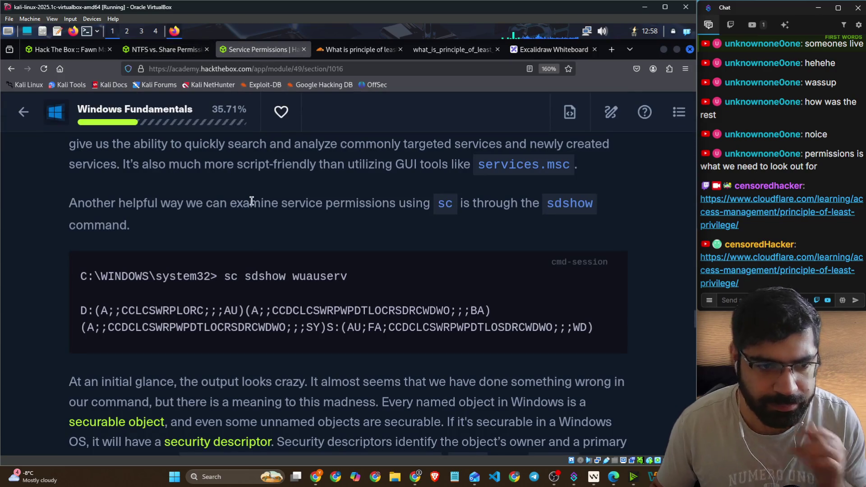
{"action": "scroll", "coordinate": [248, 194], "scroll_direction": "up", "scroll_amount": 5}
{"action": "scroll", "coordinate": [246, 183], "scroll_direction": "up", "scroll_amount": 10}
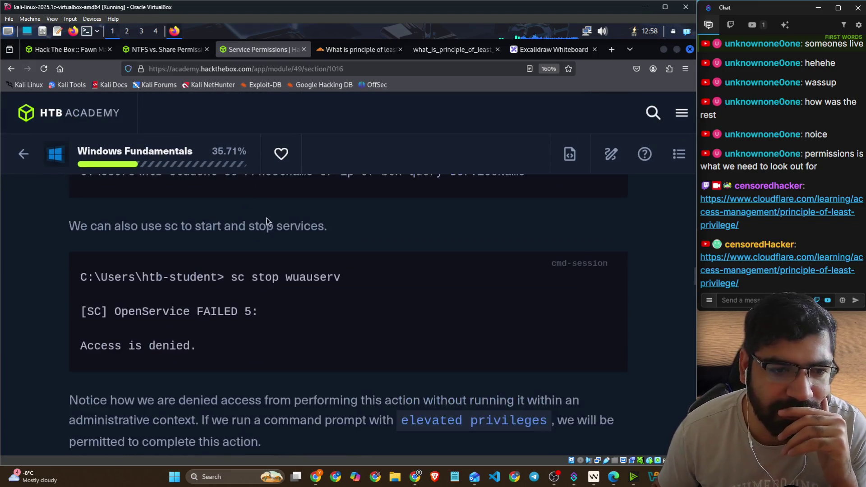
{"action": "scroll", "coordinate": [312, 233], "scroll_direction": "down", "scroll_amount": 5}
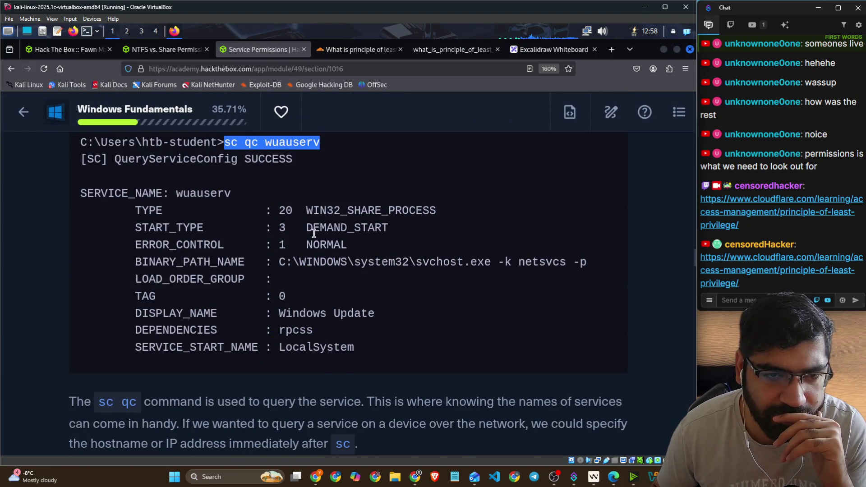
{"action": "scroll", "coordinate": [312, 232], "scroll_direction": "up", "scroll_amount": 2}
{"action": "left_click_drag", "start_coordinate": [116, 222], "coordinate": [307, 226]}
{"action": "left_click", "coordinate": [236, 227]}
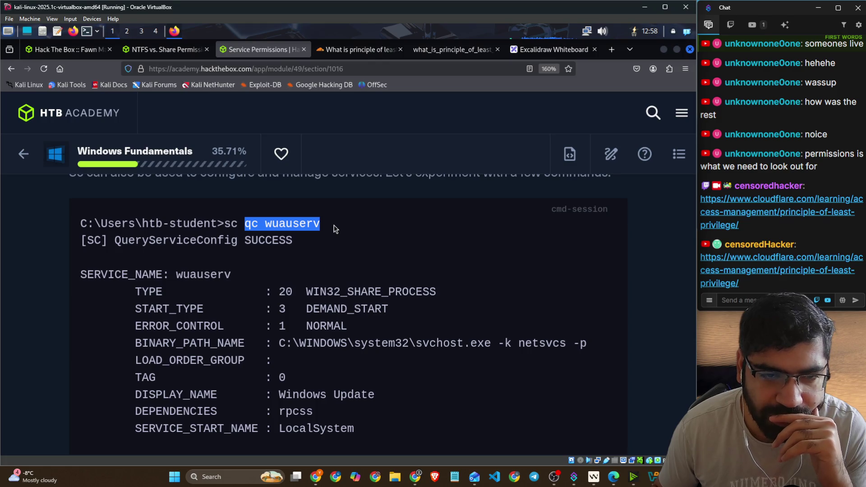
{"action": "left_click", "coordinate": [141, 289]}
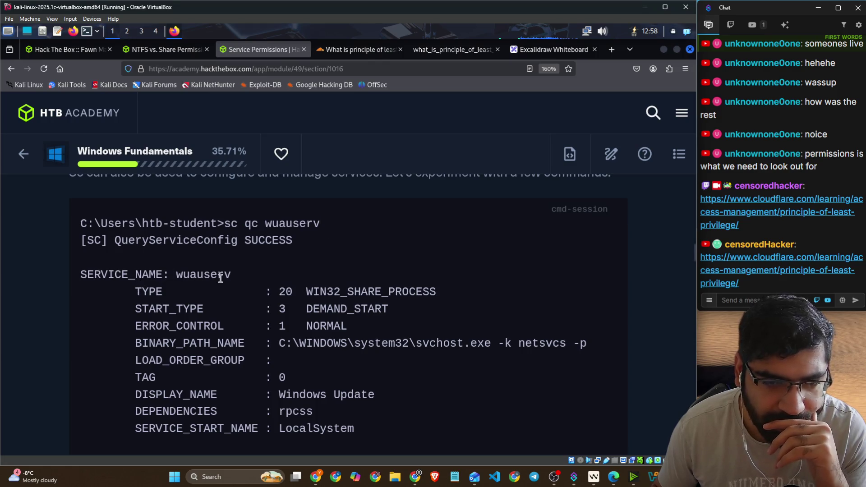
{"action": "scroll", "coordinate": [221, 279], "scroll_direction": "down", "scroll_amount": 2}
{"action": "left_click_drag", "start_coordinate": [306, 211], "coordinate": [440, 213]}
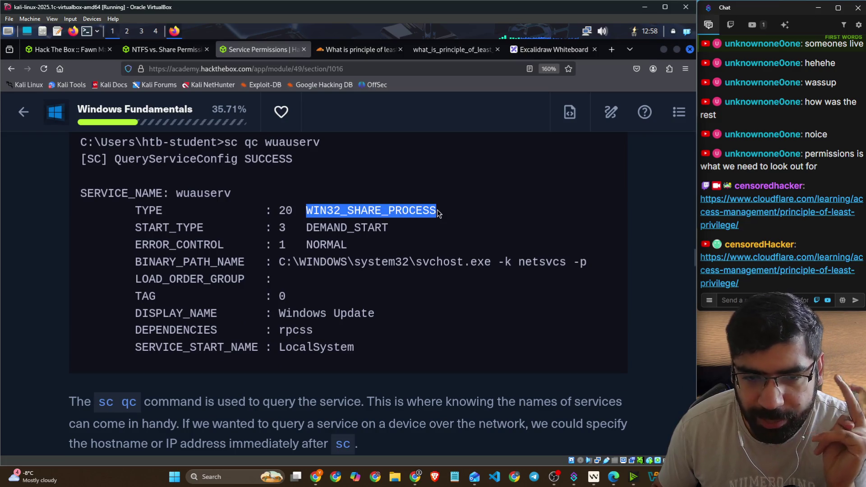
{"action": "left_click_drag", "start_coordinate": [312, 244], "coordinate": [341, 232]}
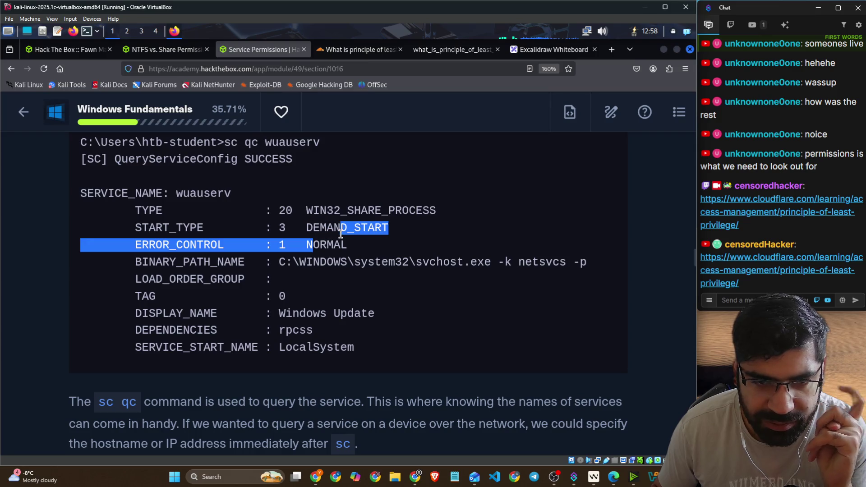
{"action": "left_click", "coordinate": [368, 228]}
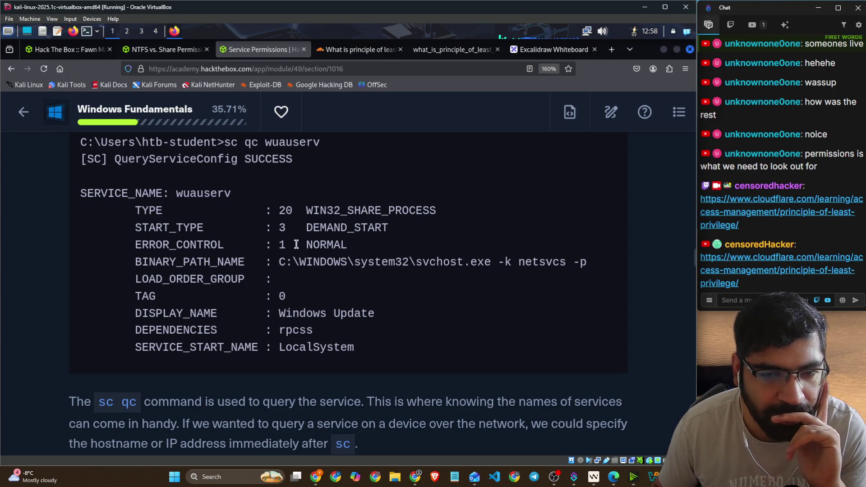
{"action": "left_click_drag", "start_coordinate": [141, 246], "coordinate": [225, 244]}
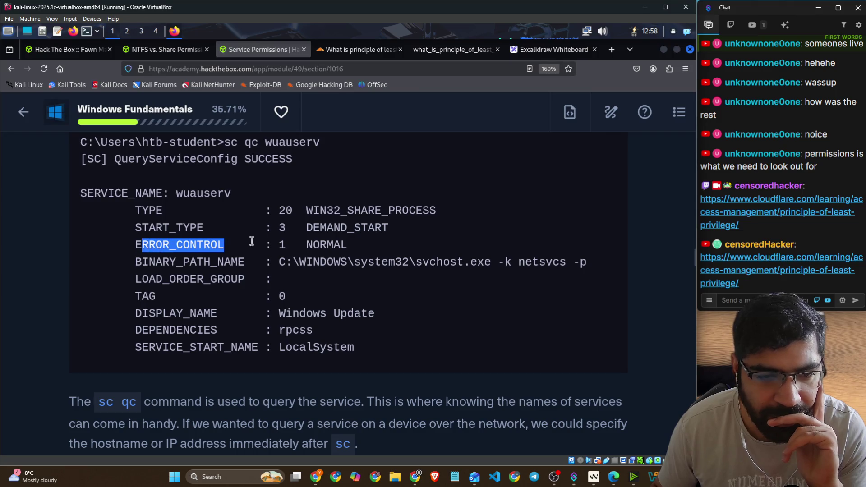
{"action": "left_click", "coordinate": [356, 252]}
{"action": "left_click_drag", "start_coordinate": [522, 257], "coordinate": [580, 261]}
{"action": "left_click_drag", "start_coordinate": [300, 261], "coordinate": [493, 265]}
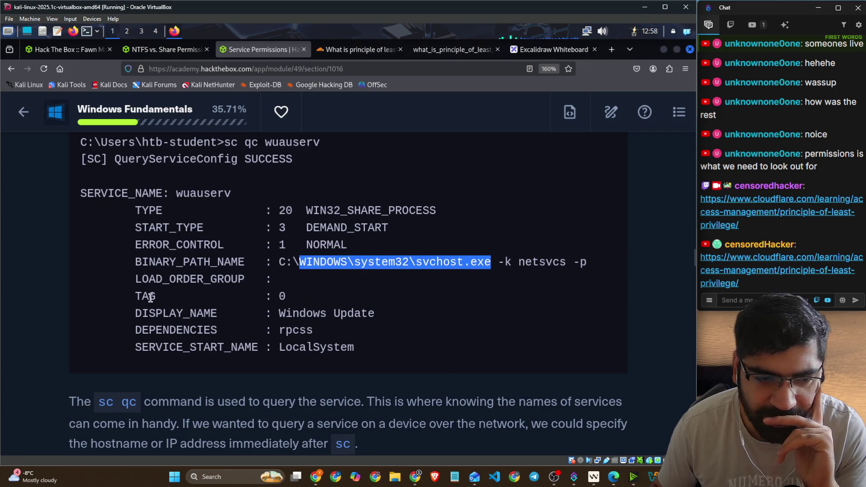
{"action": "left_click_drag", "start_coordinate": [150, 297], "coordinate": [268, 306]}
{"action": "left_click_drag", "start_coordinate": [162, 313], "coordinate": [372, 319]}
{"action": "left_click_drag", "start_coordinate": [163, 330], "coordinate": [320, 339]}
{"action": "scroll", "coordinate": [359, 331], "scroll_direction": "down", "scroll_amount": 2}
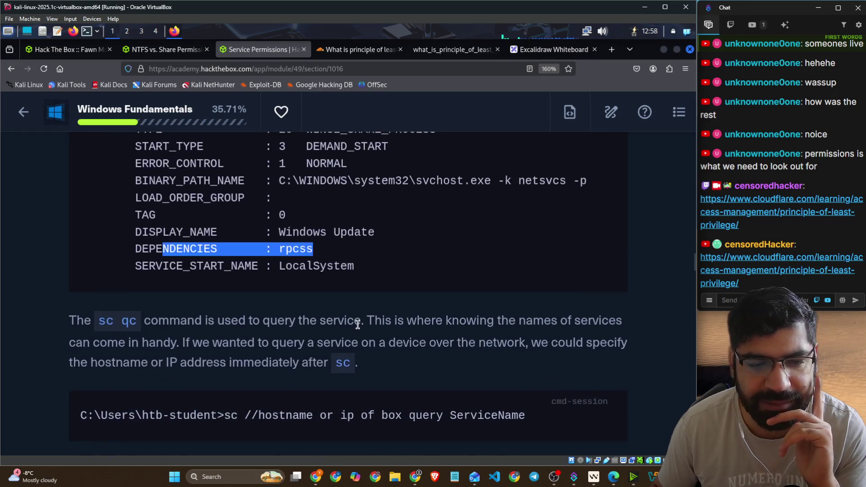
{"action": "left_click_drag", "start_coordinate": [197, 266], "coordinate": [354, 267]}
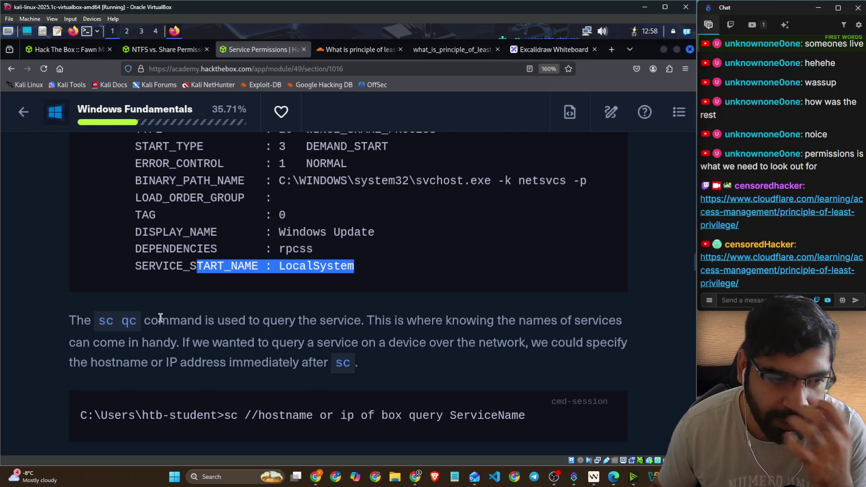
{"action": "left_click_drag", "start_coordinate": [150, 321], "coordinate": [407, 320]}
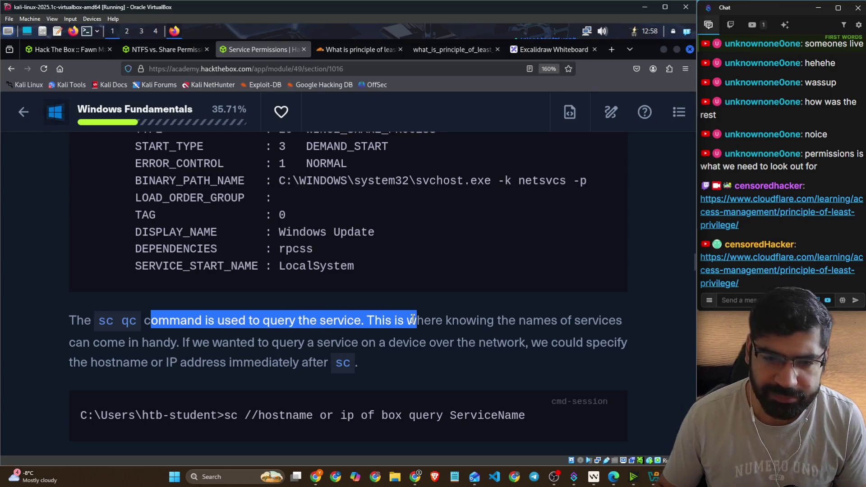
{"action": "scroll", "coordinate": [401, 307], "scroll_direction": "up", "scroll_amount": 5}
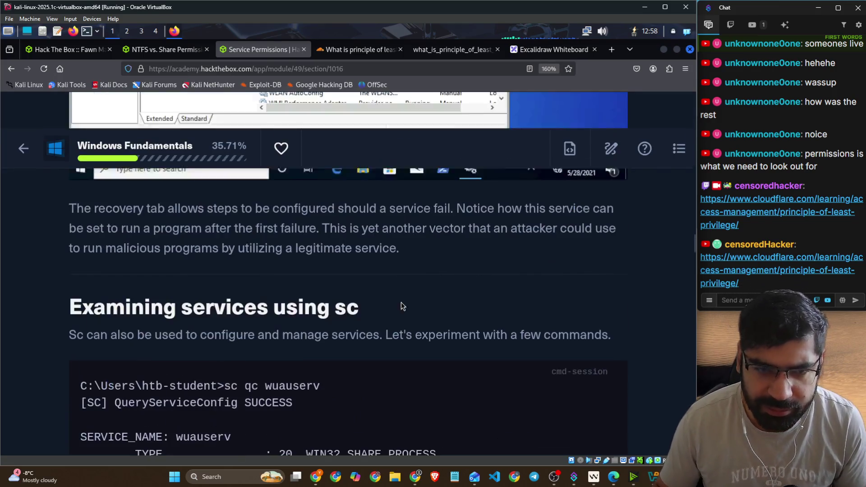
{"action": "double_click", "coordinate": [267, 386]}
{"action": "scroll", "coordinate": [398, 364], "scroll_direction": "down", "scroll_amount": 5}
{"action": "left_click_drag", "start_coordinate": [374, 238], "coordinate": [619, 237]}
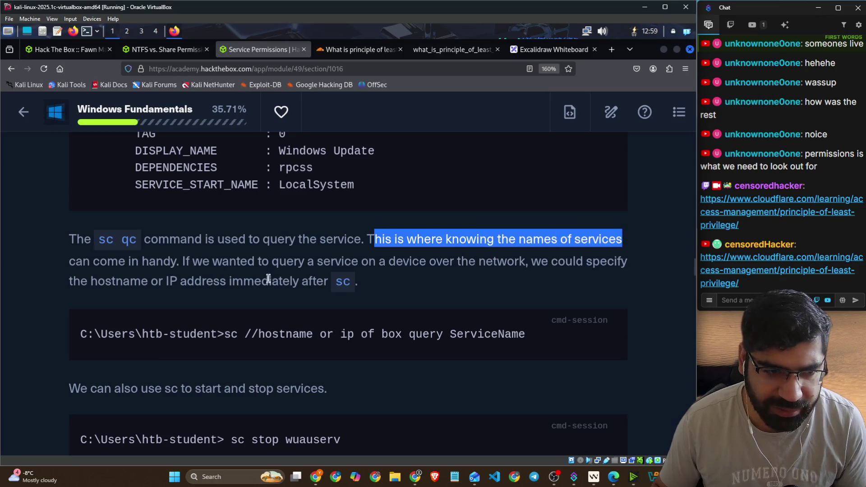
{"action": "left_click_drag", "start_coordinate": [182, 263], "coordinate": [614, 264]}
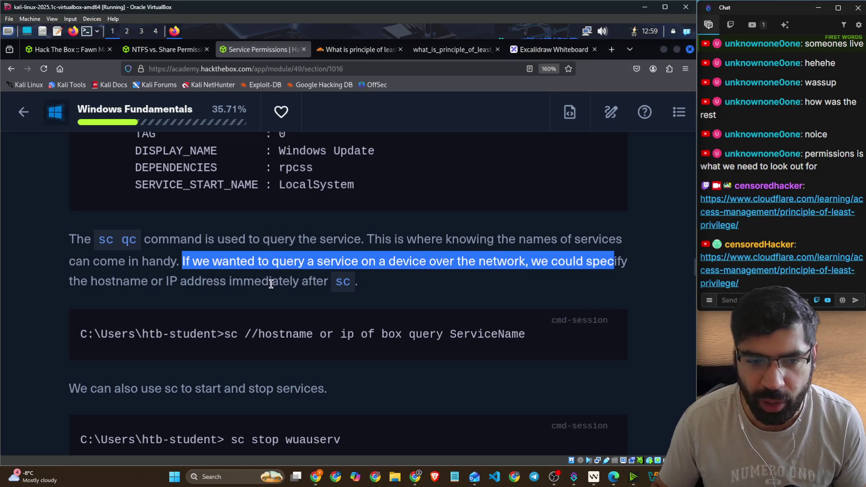
{"action": "left_click_drag", "start_coordinate": [301, 282], "coordinate": [353, 287]}
{"action": "left_click", "coordinate": [425, 293]}
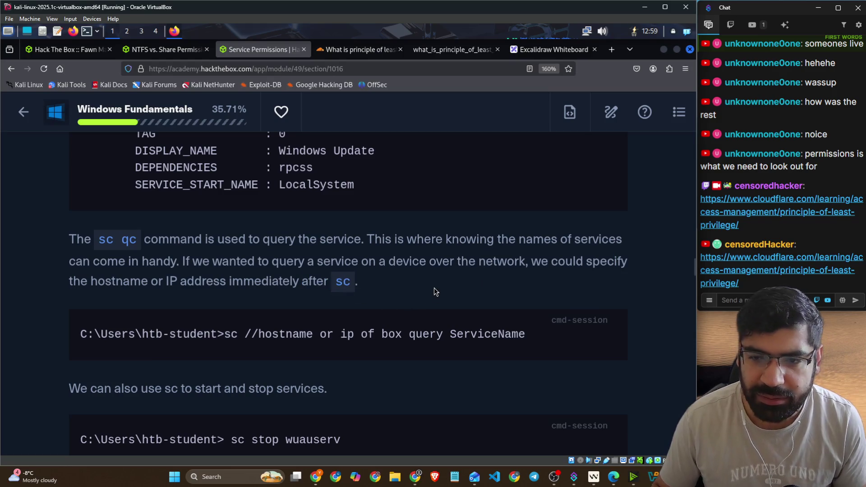
{"action": "left_click_drag", "start_coordinate": [272, 262], "coordinate": [516, 267]}
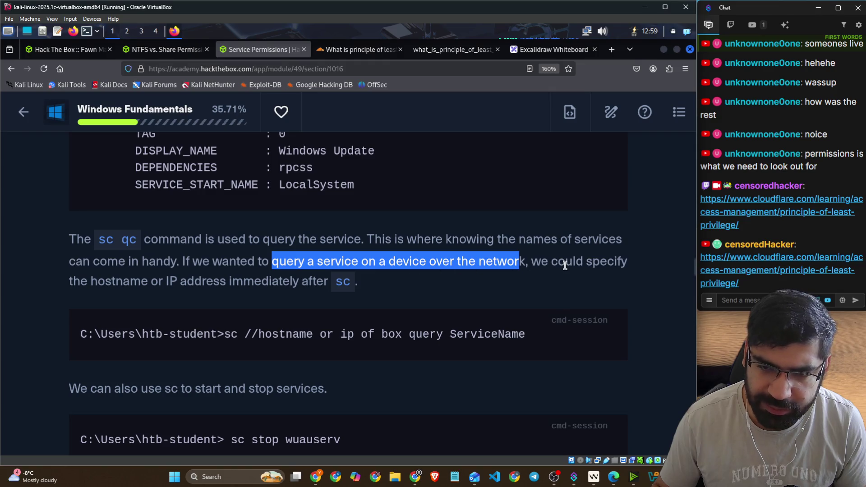
{"action": "scroll", "coordinate": [306, 265], "scroll_direction": "down", "scroll_amount": 3}
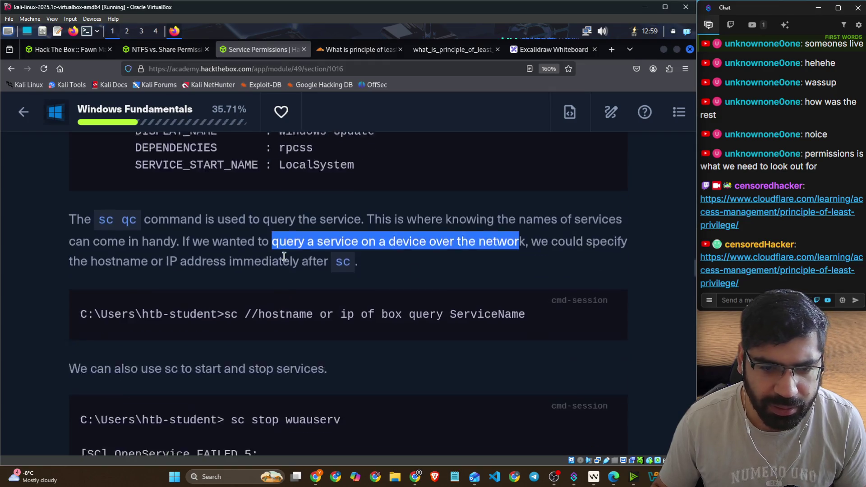
{"action": "left_click", "coordinate": [115, 196]}
{"action": "left_click_drag", "start_coordinate": [89, 199], "coordinate": [207, 198]}
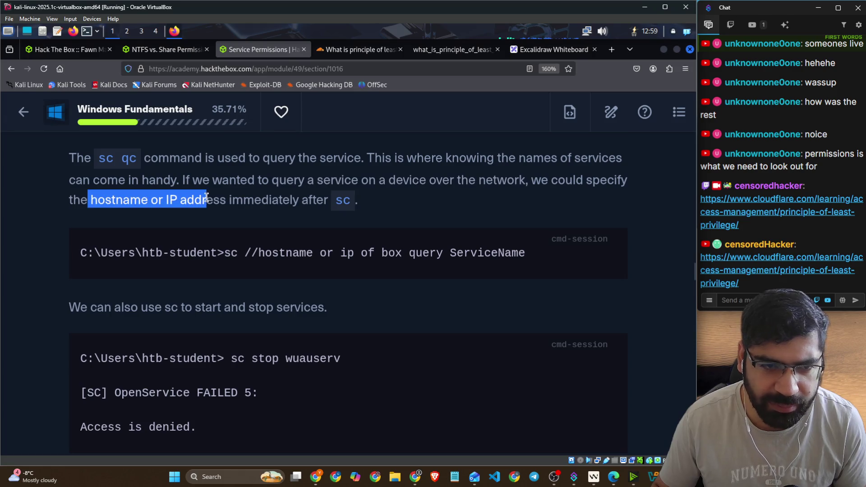
{"action": "left_click_drag", "start_coordinate": [228, 252], "coordinate": [255, 253]}
{"action": "left_click_drag", "start_coordinate": [336, 253], "coordinate": [513, 254]}
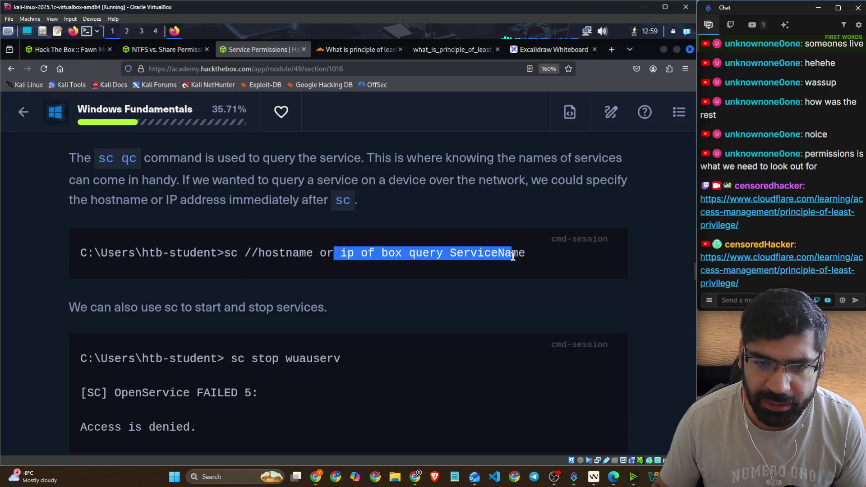
{"action": "scroll", "coordinate": [171, 288], "scroll_direction": "down", "scroll_amount": 4}
{"action": "left_click_drag", "start_coordinate": [231, 196], "coordinate": [351, 199]}
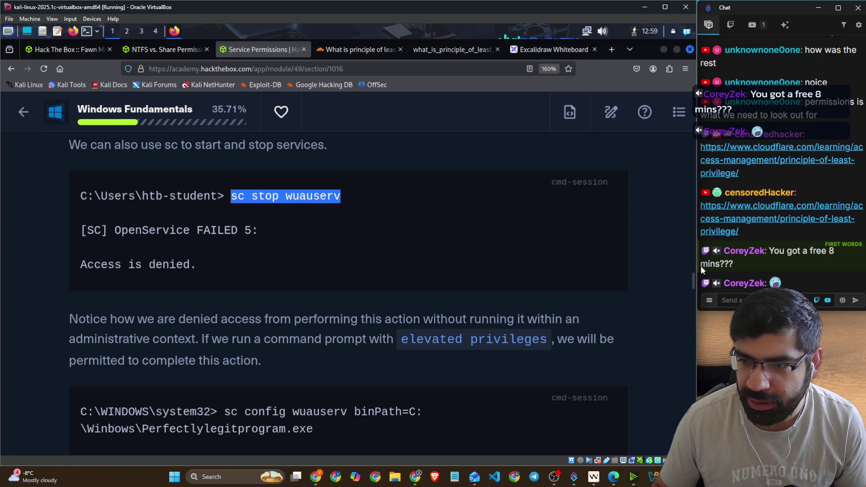
{"action": "left_click", "coordinate": [731, 300]}
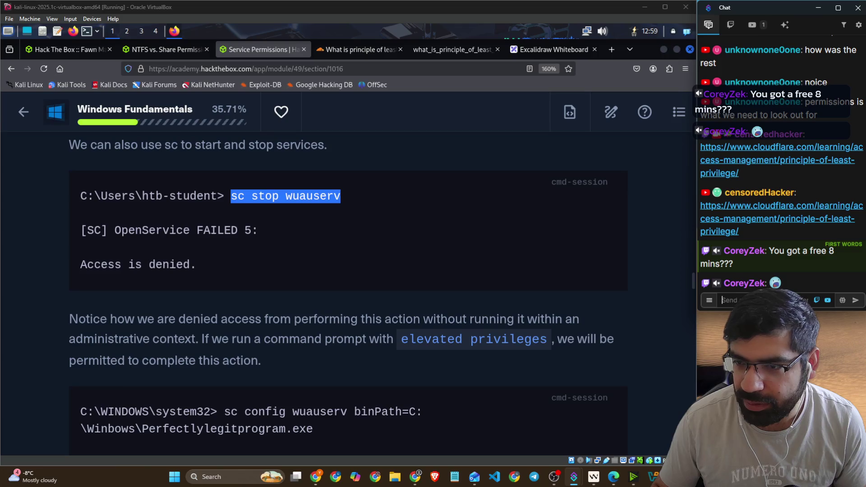
Step: Return to the NTFS vs. Share Permissions tab's three questions after a brief Discord check
{"action": "left_click", "coordinate": [161, 48]}
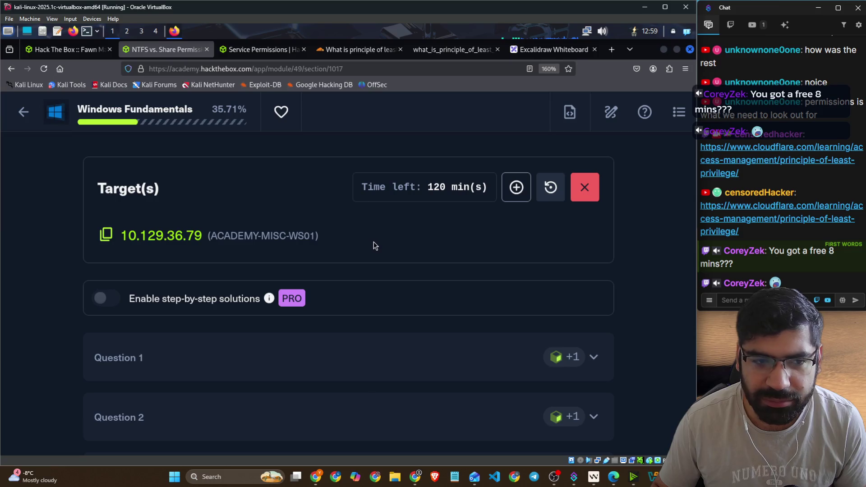
{"action": "left_click", "coordinate": [260, 52]}
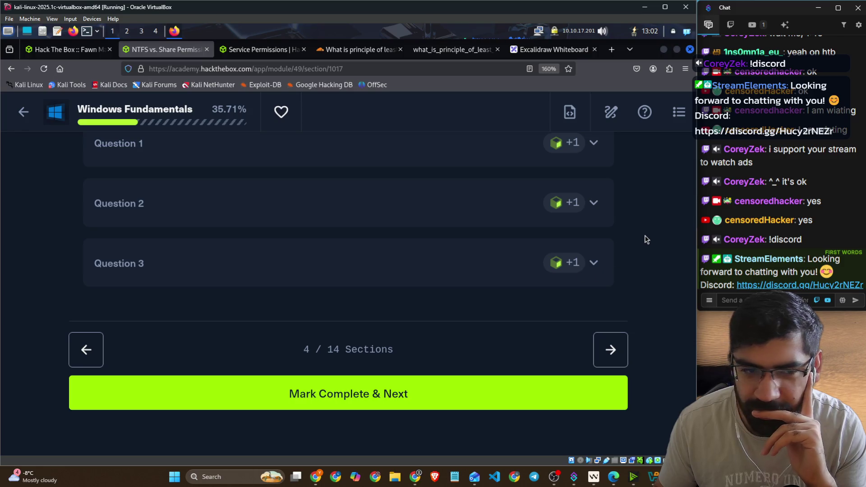
{"action": "key", "text": "alt+Tab"}
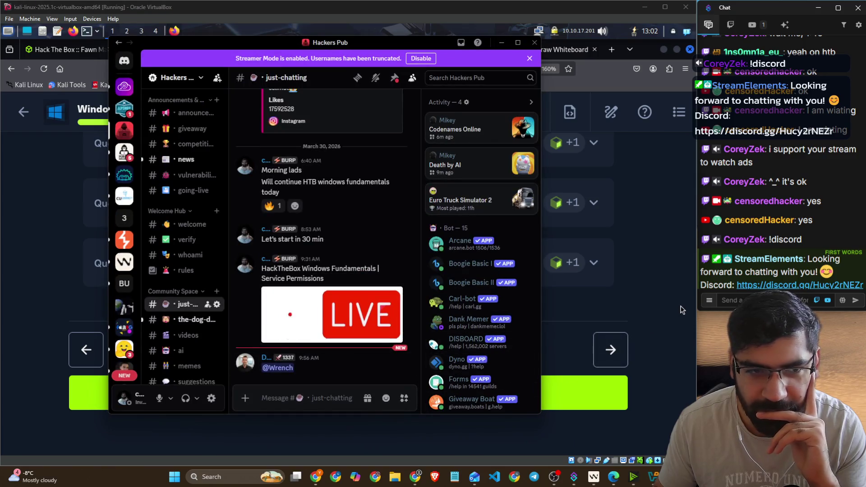
{"action": "left_click", "coordinate": [655, 307]}
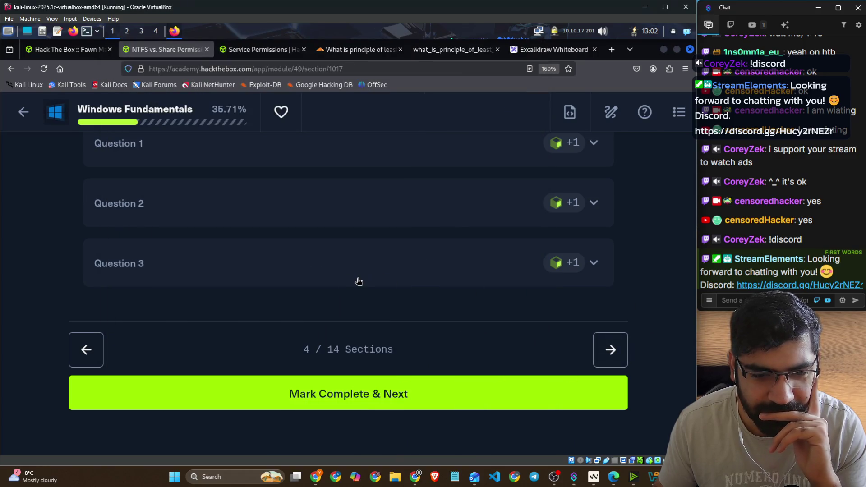
Step: Zoom to 120% and download the US Academy 5 UDP1337 VPN file, then switch to Kali
{"action": "scroll", "coordinate": [359, 281], "scroll_direction": "up", "scroll_amount": 5}
{"action": "scroll", "coordinate": [322, 276], "scroll_direction": "up", "scroll_amount": 3}
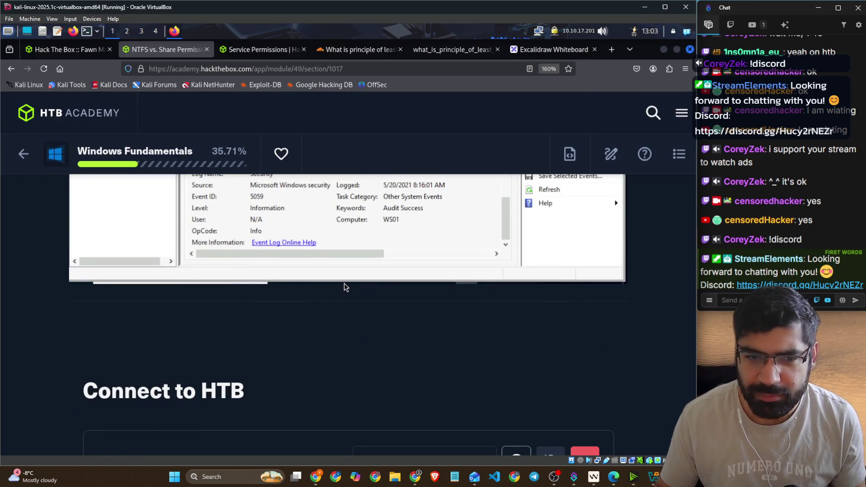
{"action": "key", "text": "ctrl+minus"}
{"action": "key", "text": "ctrl+minus"}
{"action": "key", "text": "ctrl+minus"}
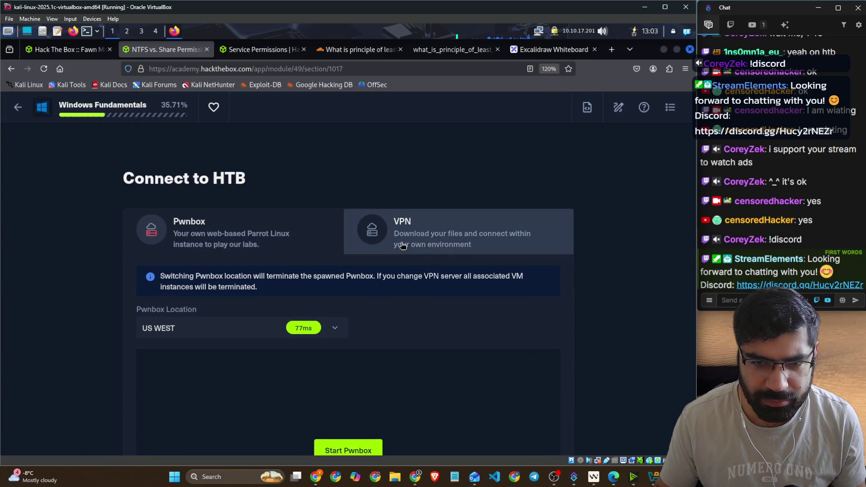
{"action": "left_click", "coordinate": [400, 244]}
{"action": "scroll", "coordinate": [429, 289], "scroll_direction": "down", "scroll_amount": 2}
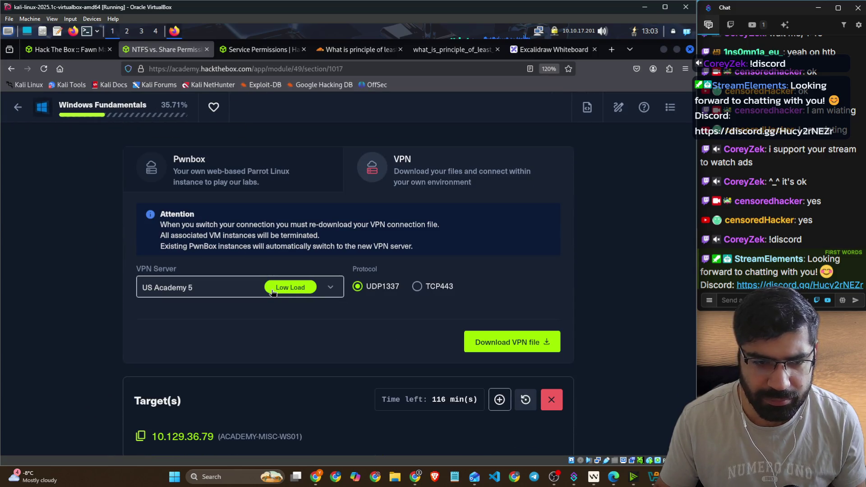
{"action": "left_click", "coordinate": [467, 342]}
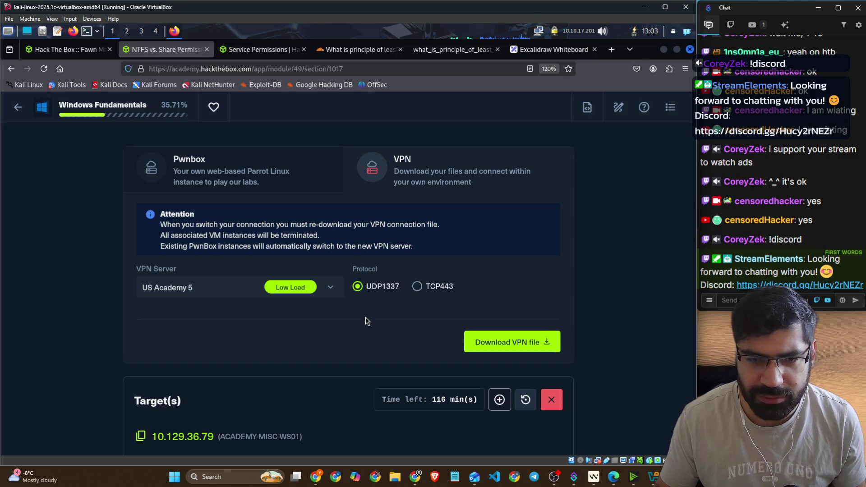
{"action": "key", "text": "alt+Tab"}
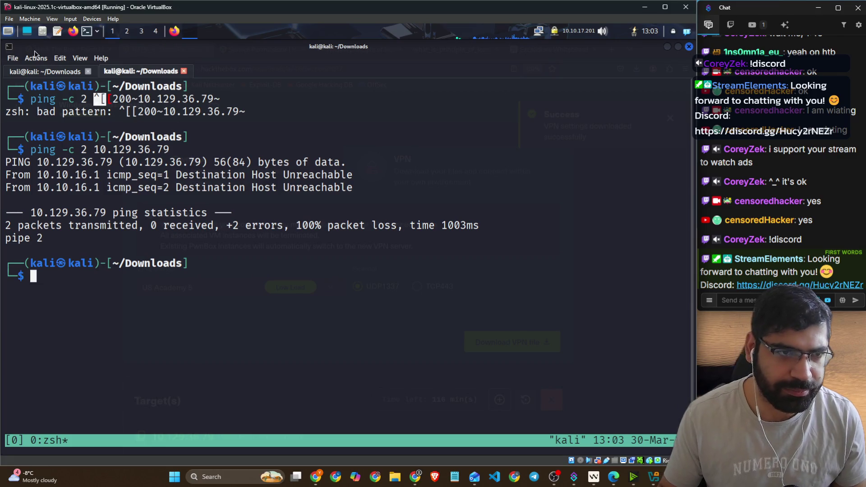
Step: Stop the old OpenVPN connection and close its terminal session
{"action": "key", "text": "ctrl+Page_Up"}
{"action": "key", "text": "ctrl+x"}
{"action": "key", "text": "ctrl+c"}
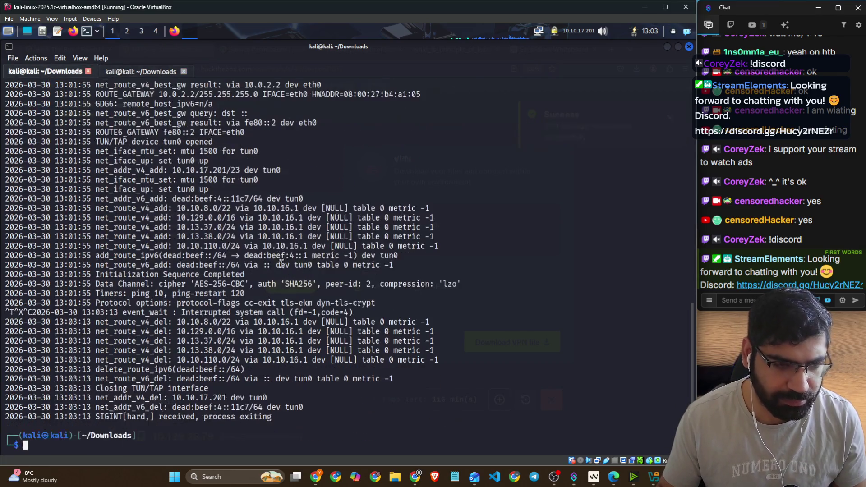
{"action": "left_click", "coordinate": [89, 72]}
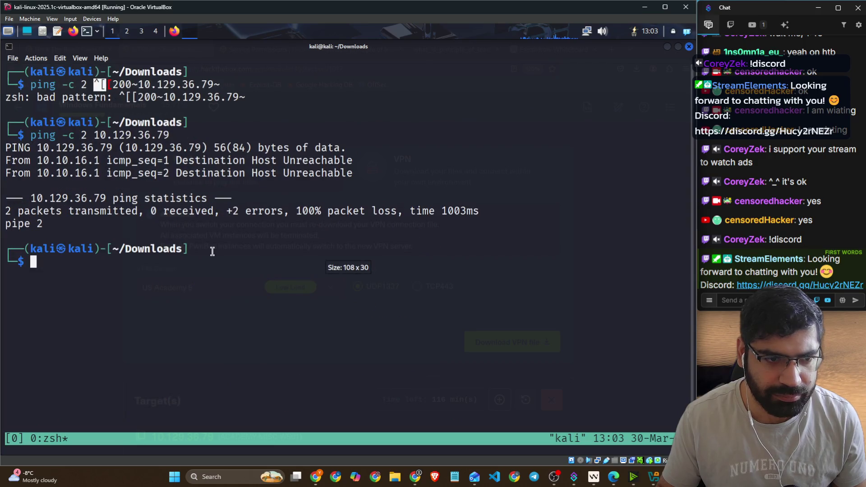
Step: List the files in Downloads and clear the prompt for a new command
{"action": "type", "text": "ls"}
{"action": "key", "text": "Return"}
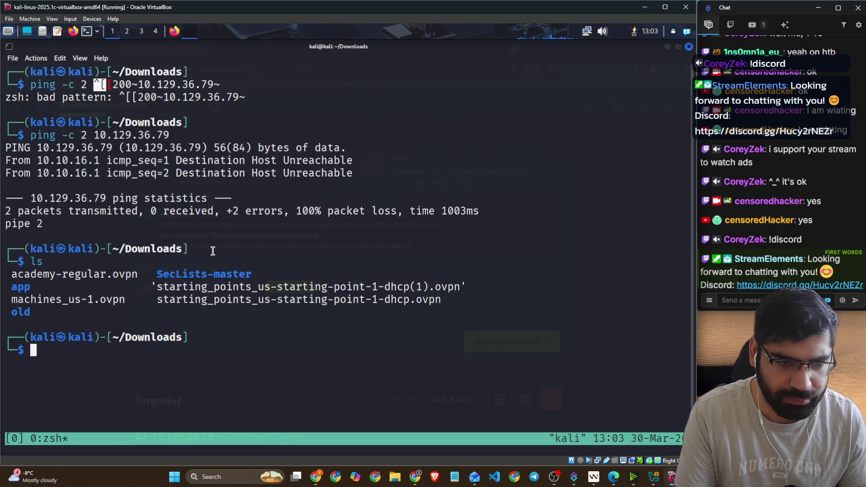
{"action": "key", "text": "Up"}
{"action": "key", "text": "Up"}
{"action": "key", "text": "Up"}
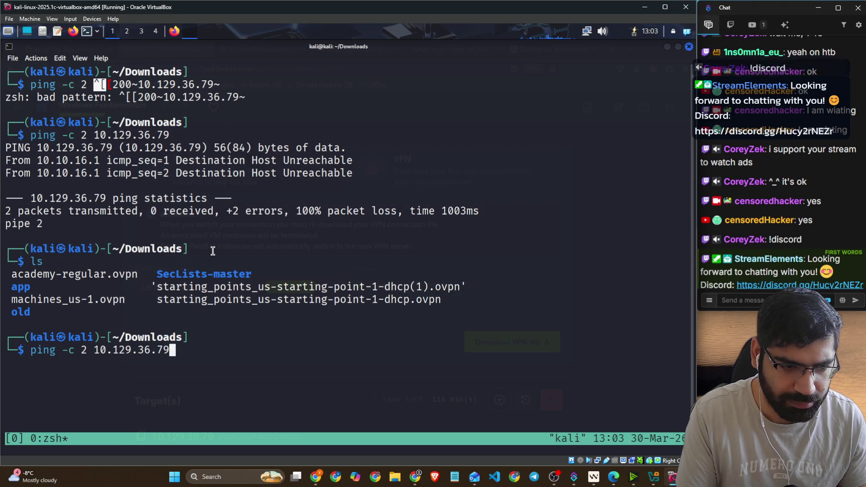
{"action": "key", "text": "BackSpace"}
{"action": "key", "text": "Left"}
{"action": "key", "text": "Left"}
{"action": "key", "text": "Left"}
{"action": "key", "text": "BackSpace"}
{"action": "key", "text": "BackSpace"}
{"action": "key", "text": "BackSpace"}
{"action": "key", "text": "Left"}
{"action": "key", "text": "Left"}
{"action": "key", "text": "Left"}
{"action": "key", "text": "ctrl+u"}
Step: Start sudo openvpn academy-regular.ovpn with the sudo password until Initialization Sequence Completed
{"action": "type", "text": "sudo "}
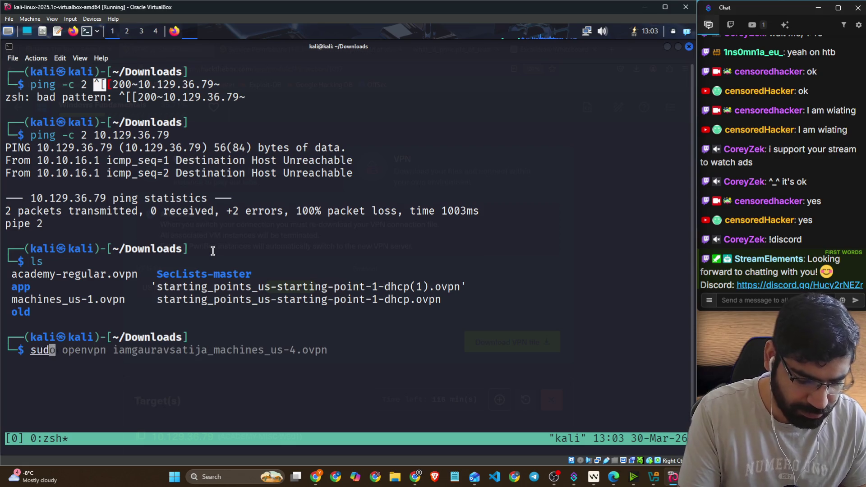
{"action": "type", "text": "ope"}
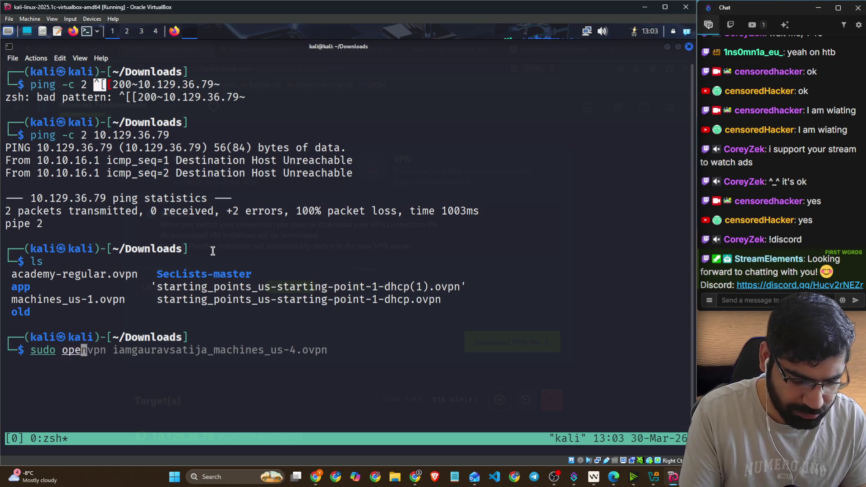
{"action": "type", "text": "nvpn ac"}
{"action": "key", "text": "Tab"}
{"action": "key", "text": "Return"}
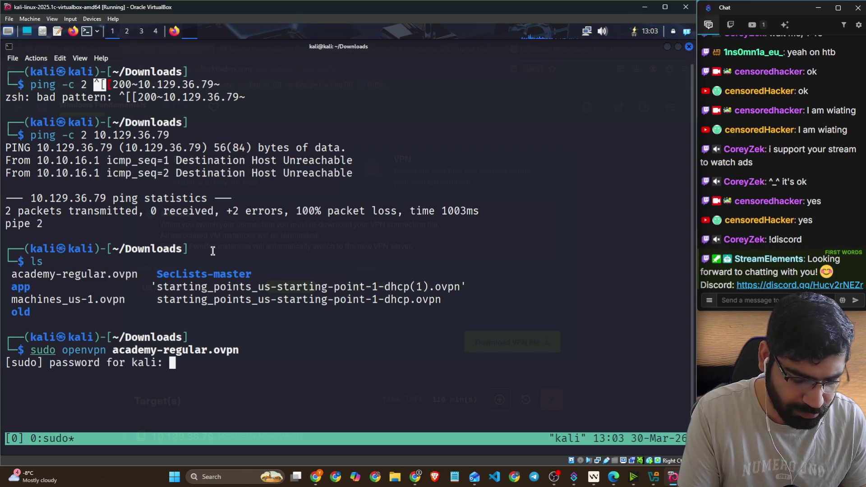
{"action": "key", "text": "Return"}
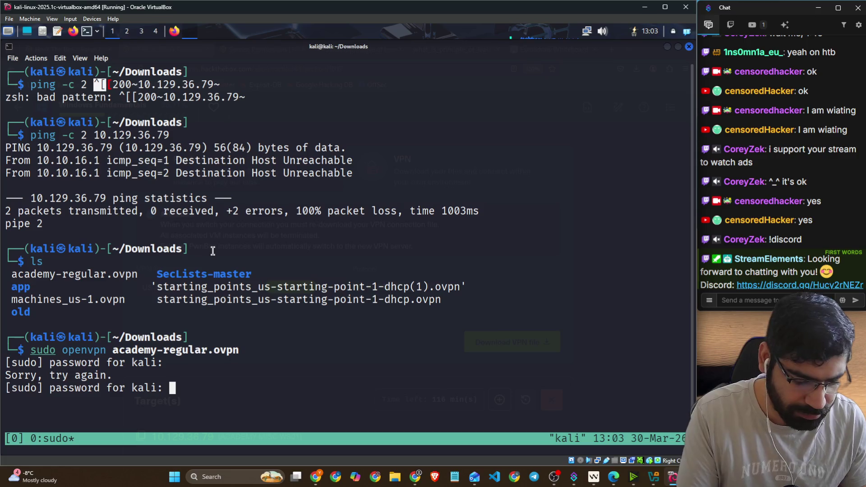
{"action": "key", "text": "Return"}
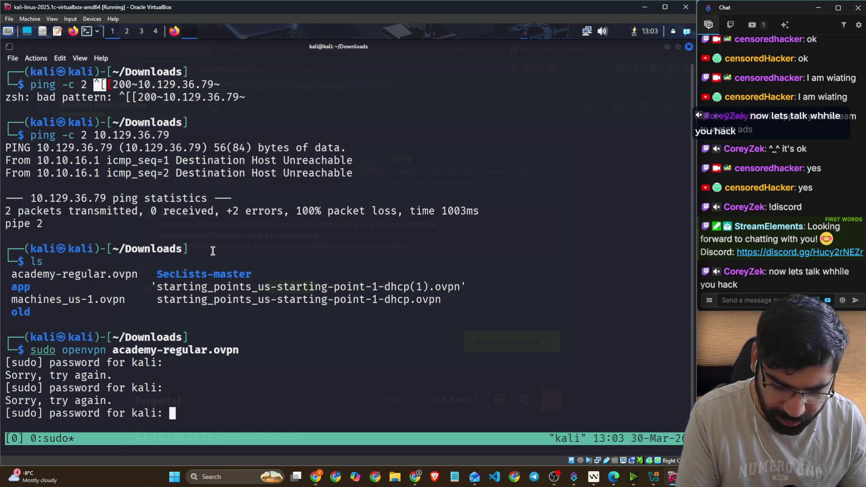
{"action": "key", "text": "Return"}
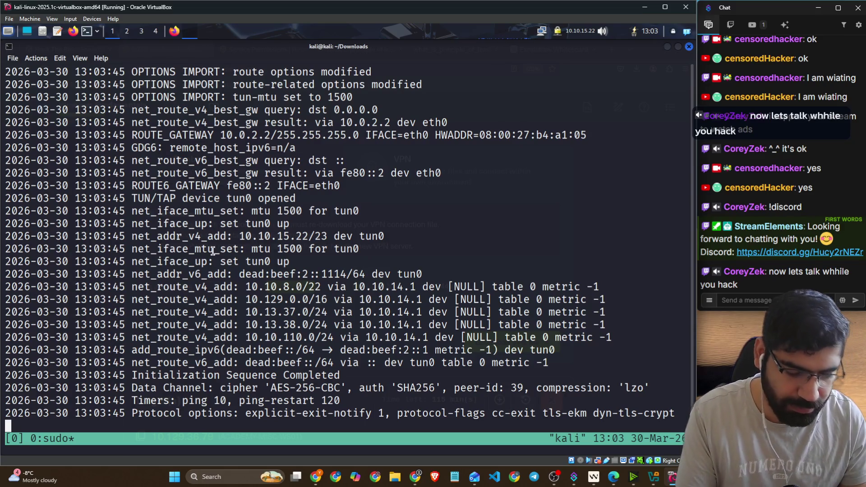
Step: Split the tmux window into a second shell pane beside the VPN log and widen it
{"action": "key", "text": "ctrl+b"}
{"action": "key", "text": "percent"}
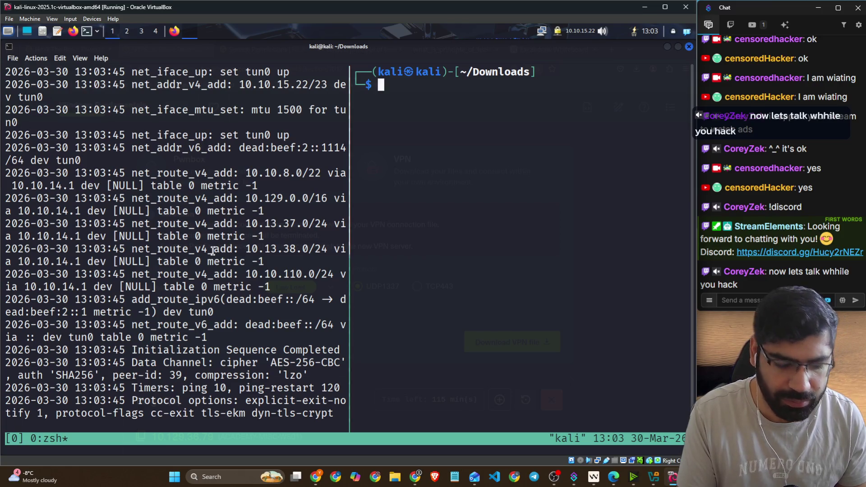
{"action": "key", "text": "ctrl+b"}
{"action": "key", "text": "alt+Left"}
{"action": "key", "text": "alt+Left"}
{"action": "key", "text": "alt+Left"}
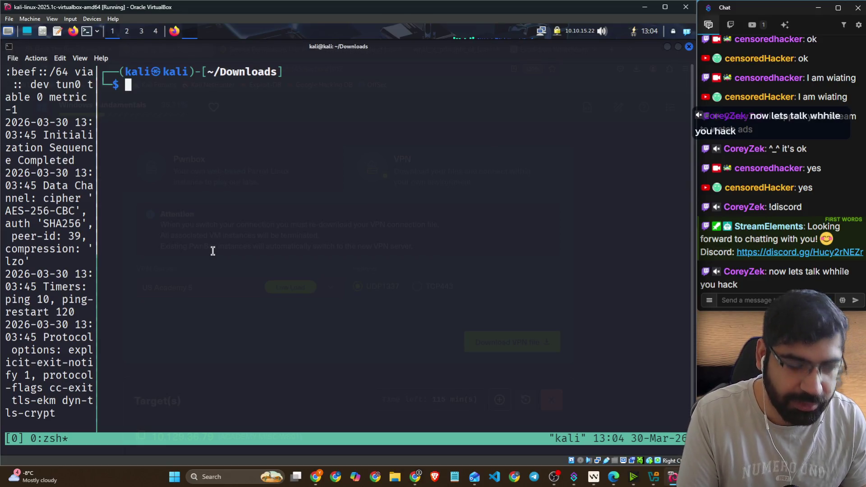
{"action": "key", "text": "Up"}
{"action": "key", "text": "Down"}
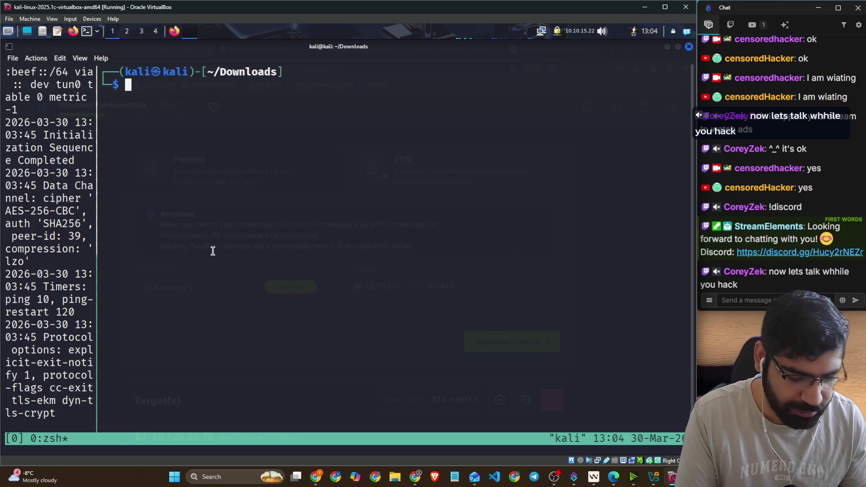
Step: Run ping -c 2 against target 10.129.36.79, copied from HTB Academy
{"action": "type", "text": "ping -c "}
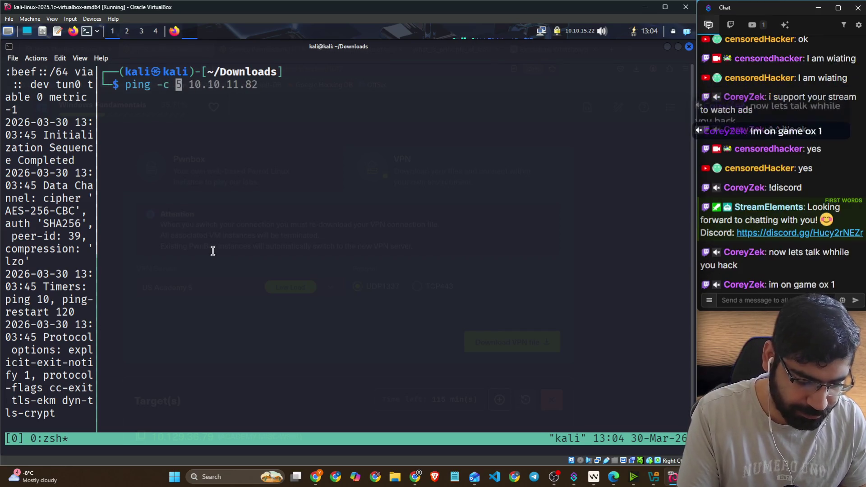
{"action": "type", "text": "2"}
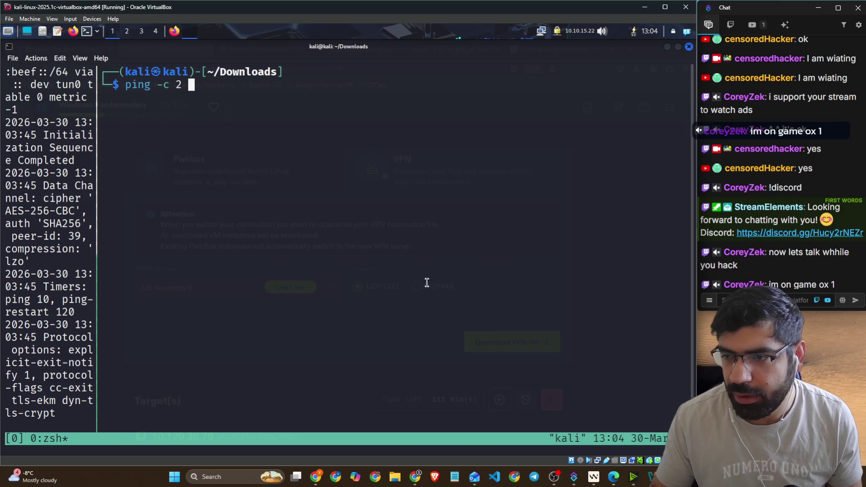
{"action": "key", "text": "alt+Tab"}
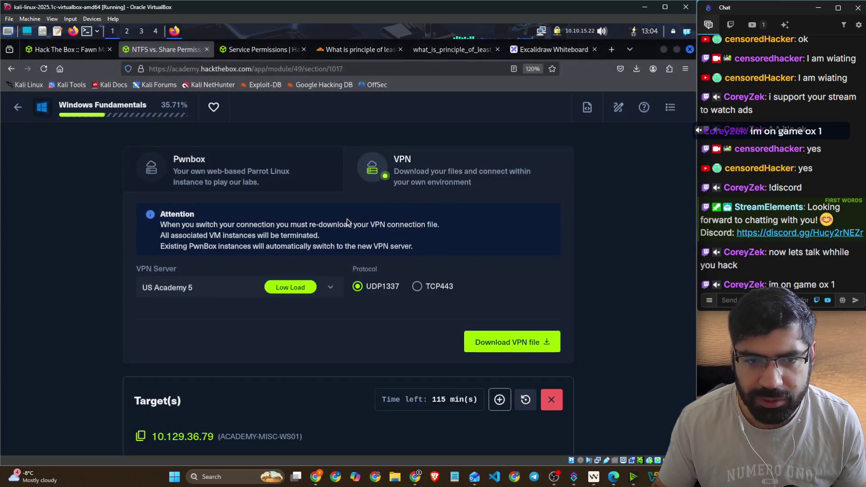
{"action": "scroll", "coordinate": [259, 273], "scroll_direction": "down", "scroll_amount": 4}
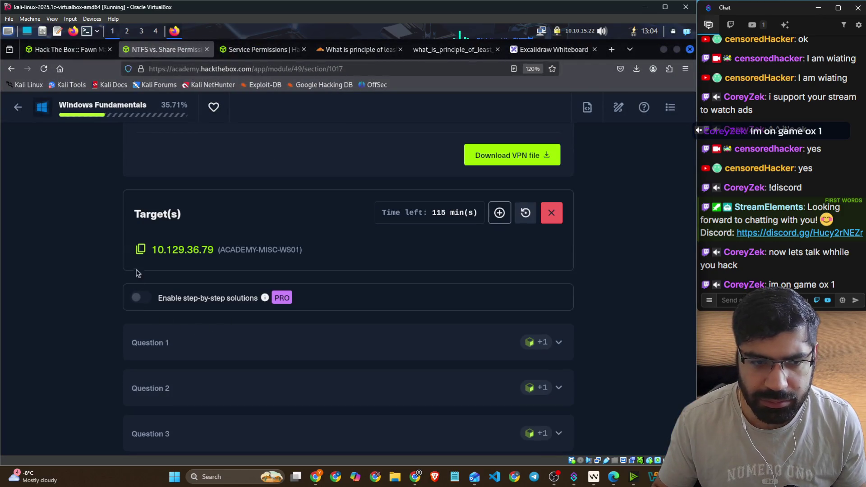
{"action": "left_click", "coordinate": [140, 253]}
{"action": "key", "text": "alt+Tab"}
{"action": "right_click", "coordinate": [299, 242]}
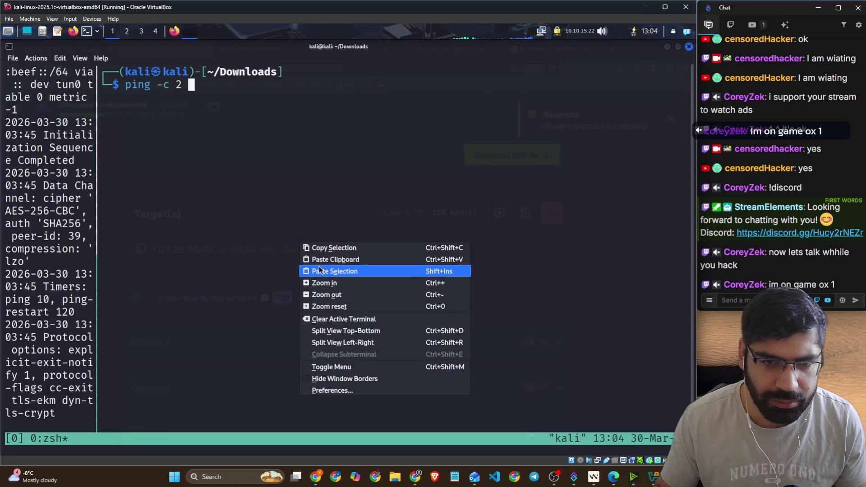
{"action": "left_click", "coordinate": [317, 249]}
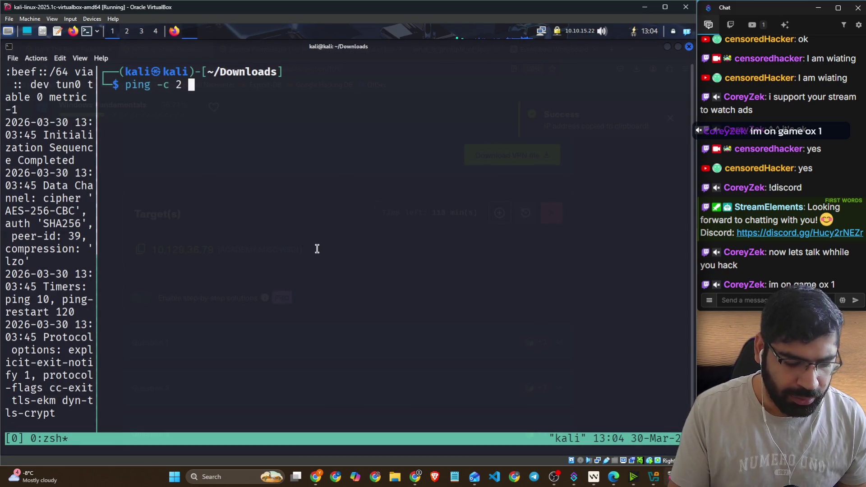
{"action": "key", "text": "ctrl+shift+v"}
{"action": "key", "text": "Return"}
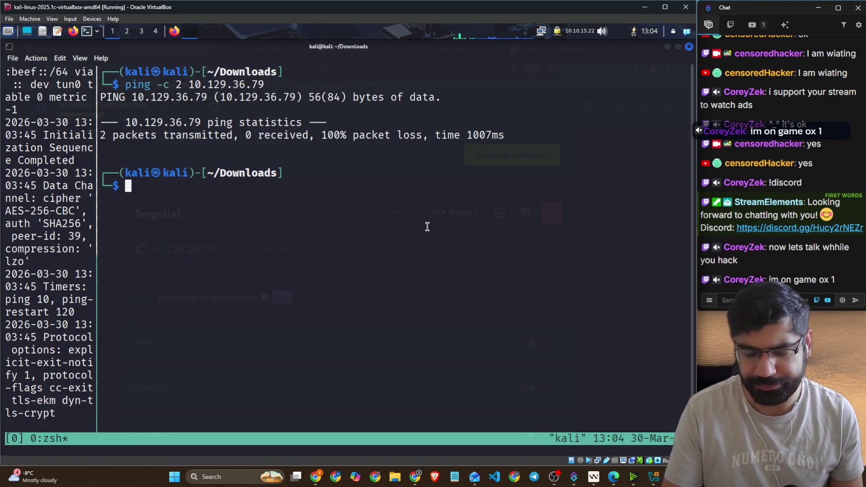
Step: Bring the HTB Academy page back to the front
{"action": "key", "text": "alt+Tab"}
{"action": "left_click", "coordinate": [595, 311]}
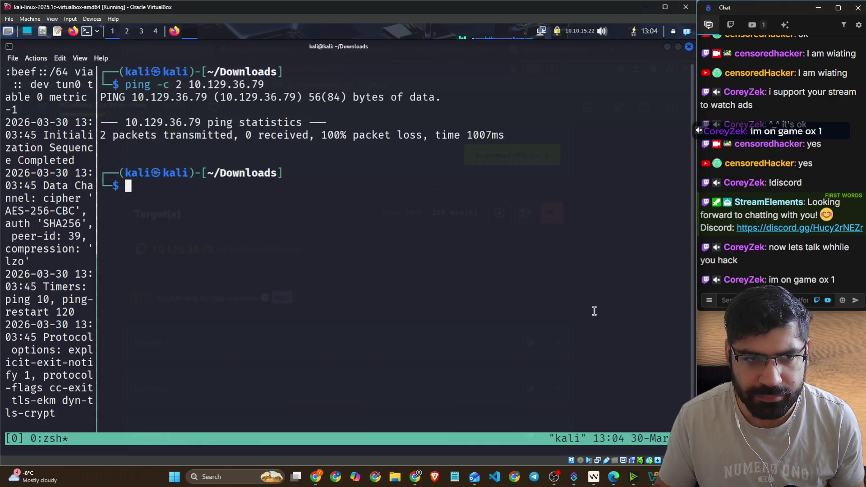
{"action": "key", "text": "alt+Tab"}
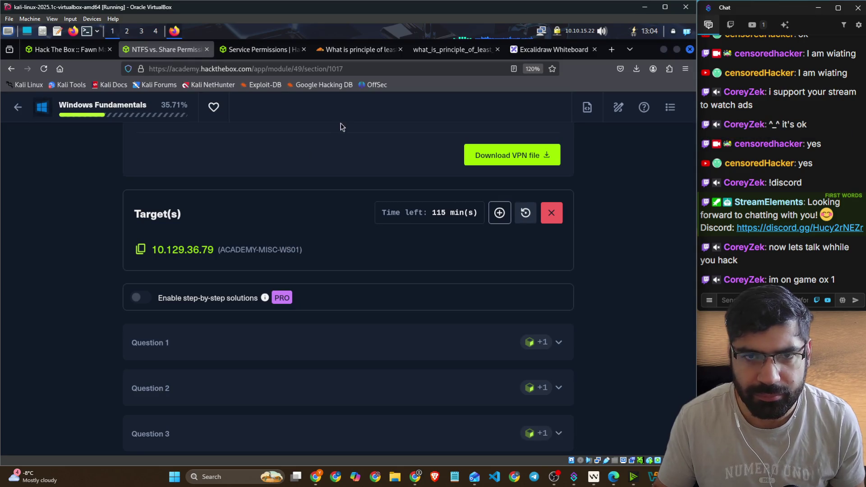
Step: Go to Service Permissions, then return to the NTFS vs. Share Permissions section
{"action": "left_click", "coordinate": [257, 51]}
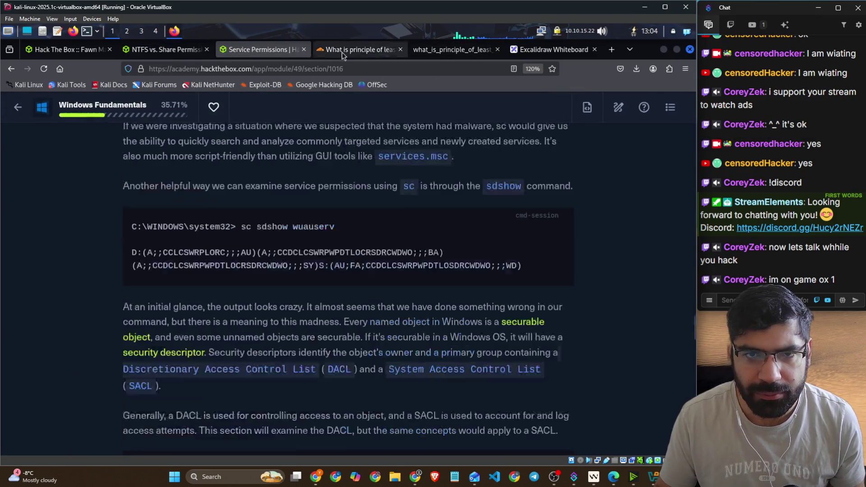
{"action": "left_click", "coordinate": [150, 52]}
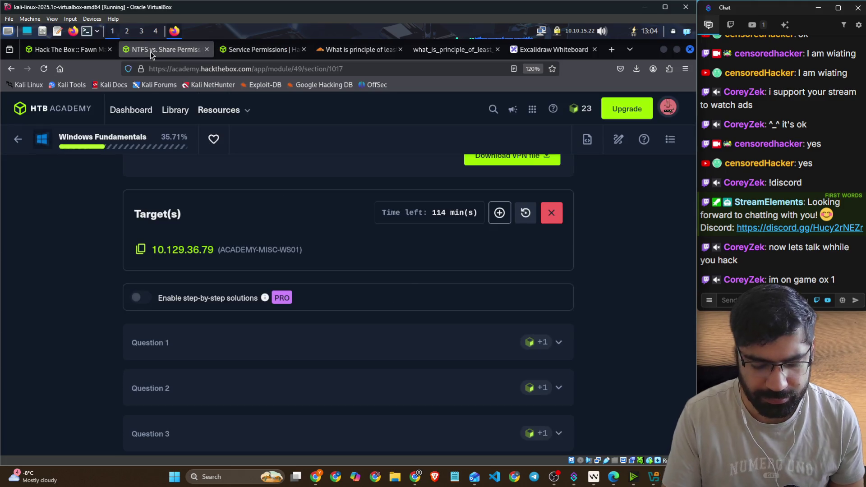
{"action": "key", "text": "alt+Tab"}
{"action": "key", "text": "alt+Tab"}
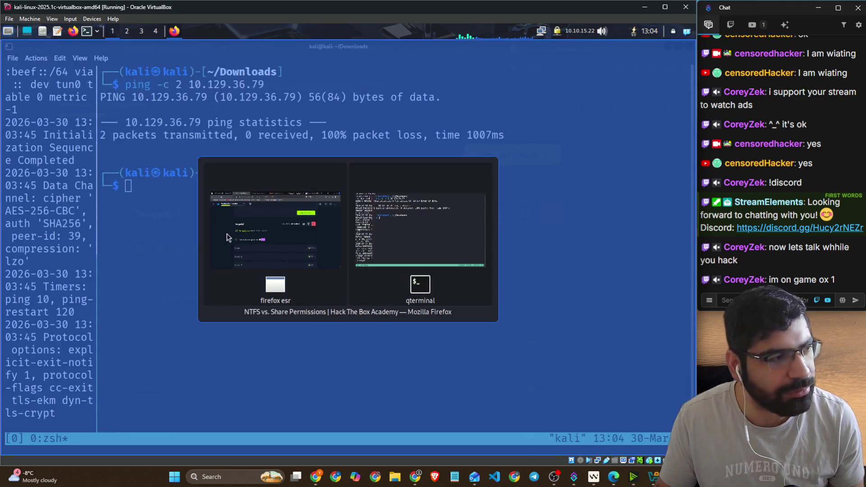
{"action": "scroll", "coordinate": [388, 278], "scroll_direction": "down", "scroll_amount": 2}
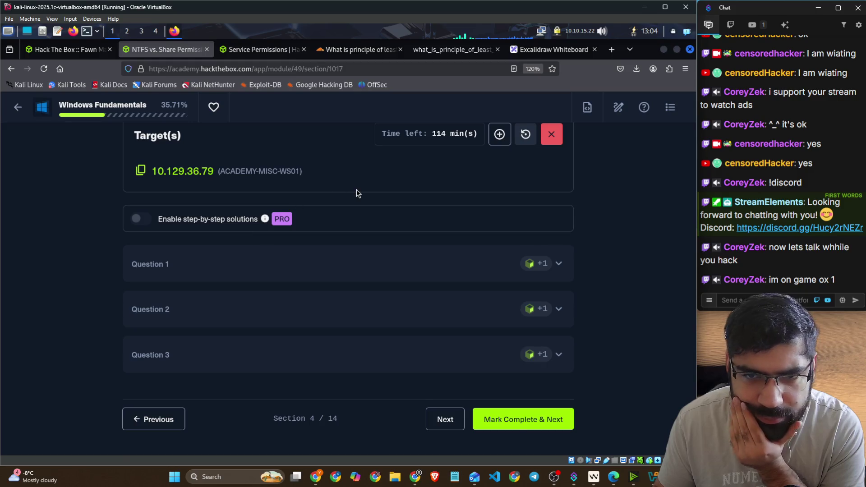
{"action": "scroll", "coordinate": [356, 193], "scroll_direction": "up", "scroll_amount": 5}
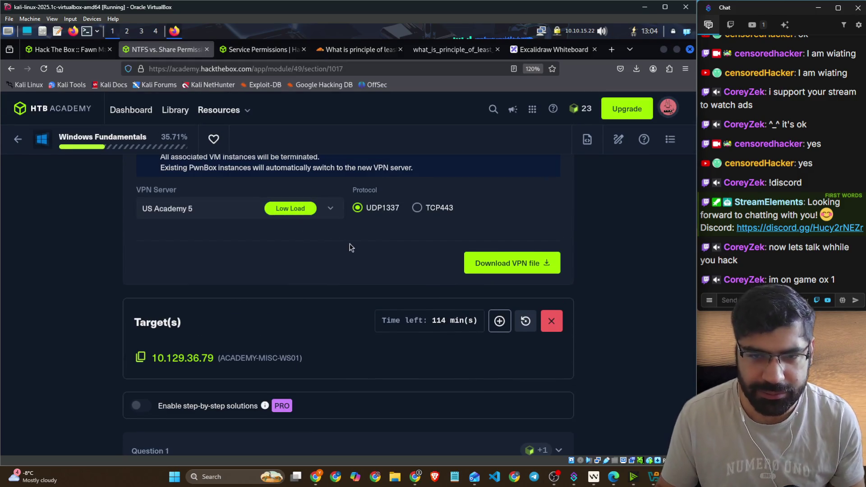
{"action": "scroll", "coordinate": [352, 246], "scroll_direction": "up", "scroll_amount": 3}
Step: Highlight the Attention notice lines about terminated instances and PwnBox, then open the cheatsheet
{"action": "left_click_drag", "start_coordinate": [183, 273], "coordinate": [439, 272]}
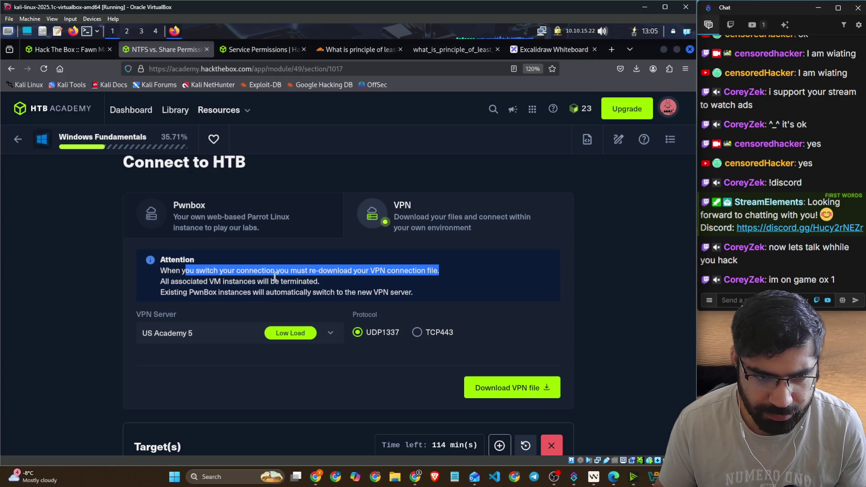
{"action": "left_click_drag", "start_coordinate": [191, 281], "coordinate": [315, 282]}
{"action": "left_click_drag", "start_coordinate": [188, 293], "coordinate": [415, 300]}
{"action": "scroll", "coordinate": [380, 302], "scroll_direction": "down", "scroll_amount": 2}
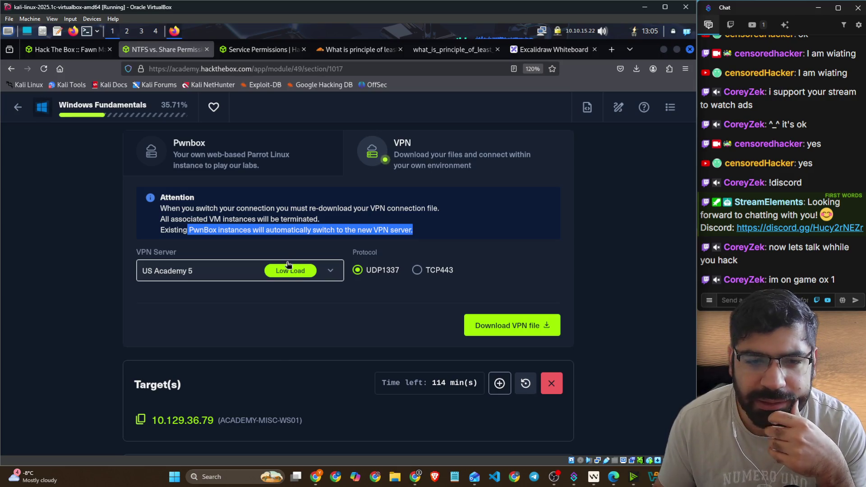
{"action": "scroll", "coordinate": [289, 267], "scroll_direction": "down", "scroll_amount": 2}
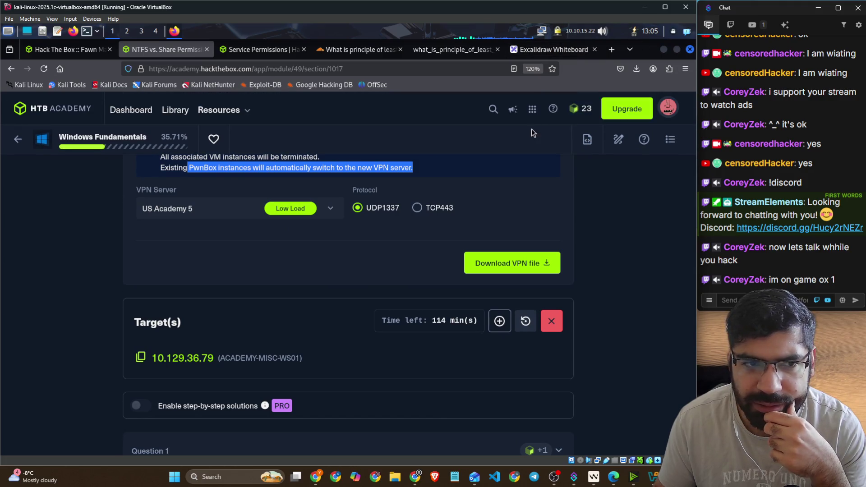
{"action": "left_click", "coordinate": [588, 108]}
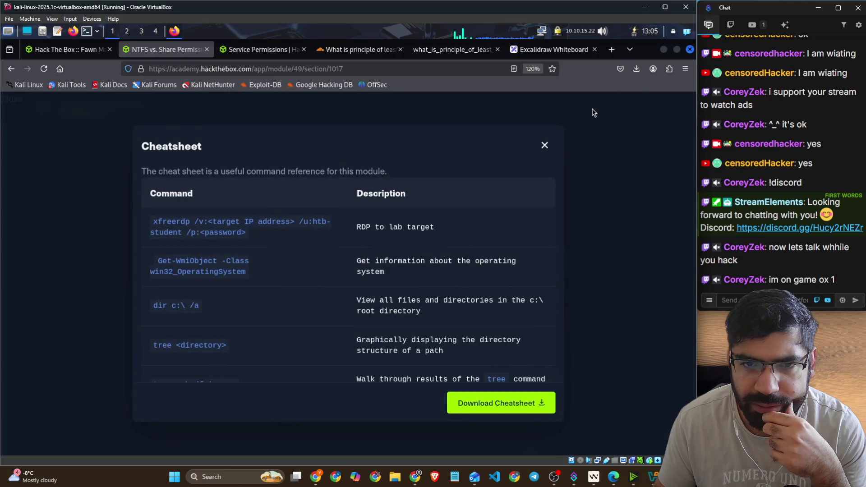
Step: Close the command cheatsheet and briefly open and close the table of contents
{"action": "left_click", "coordinate": [545, 145]}
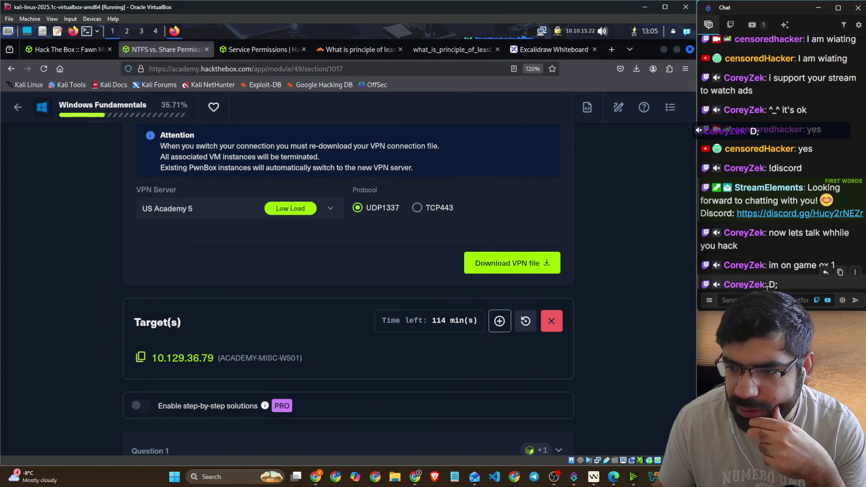
{"action": "scroll", "coordinate": [594, 201], "scroll_direction": "up", "scroll_amount": 3}
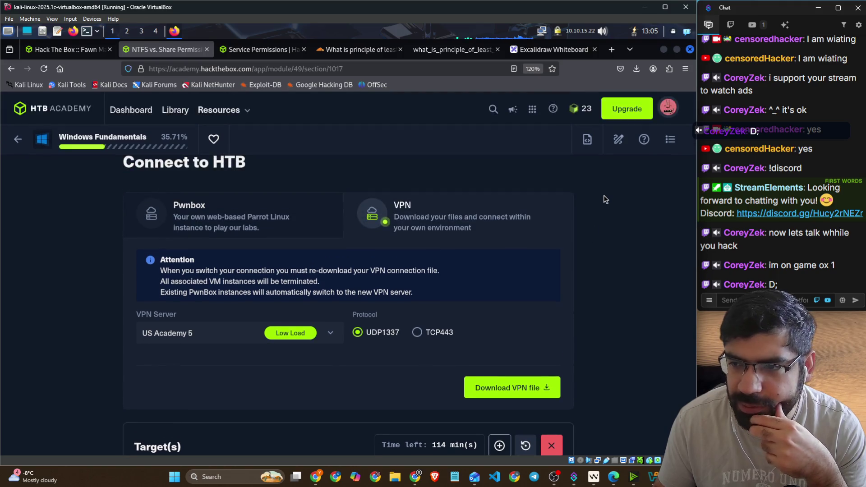
{"action": "scroll", "coordinate": [606, 199], "scroll_direction": "up", "scroll_amount": 15}
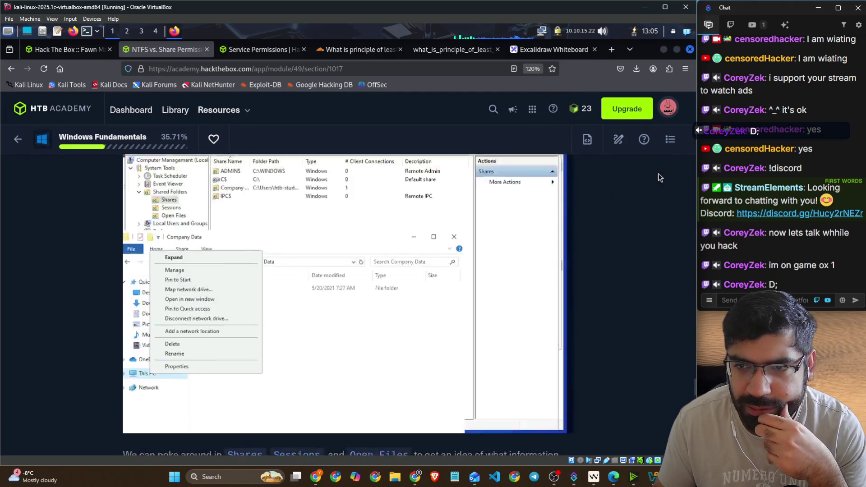
{"action": "left_click", "coordinate": [670, 143]}
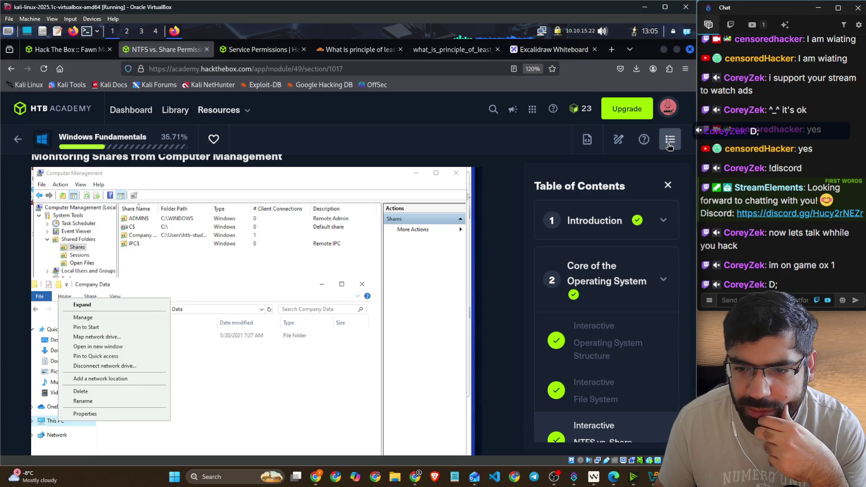
{"action": "left_click", "coordinate": [670, 143]}
Step: Scroll back to the VPN settings and bring the Kali terminal forward
{"action": "scroll", "coordinate": [592, 233], "scroll_direction": "down", "scroll_amount": 5}
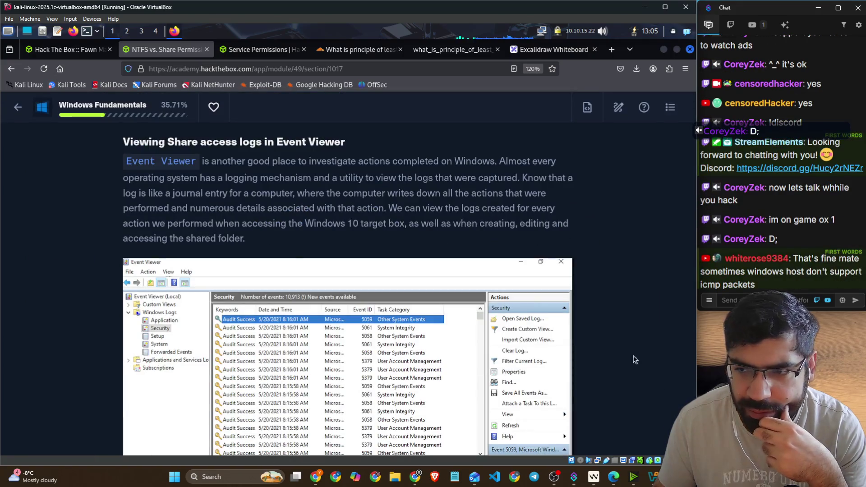
{"action": "scroll", "coordinate": [634, 354], "scroll_direction": "down", "scroll_amount": 3}
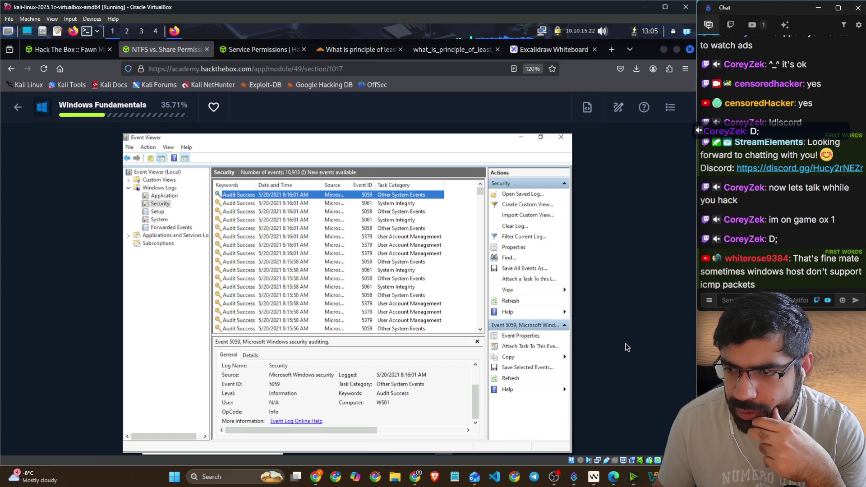
{"action": "scroll", "coordinate": [626, 347], "scroll_direction": "down", "scroll_amount": 6}
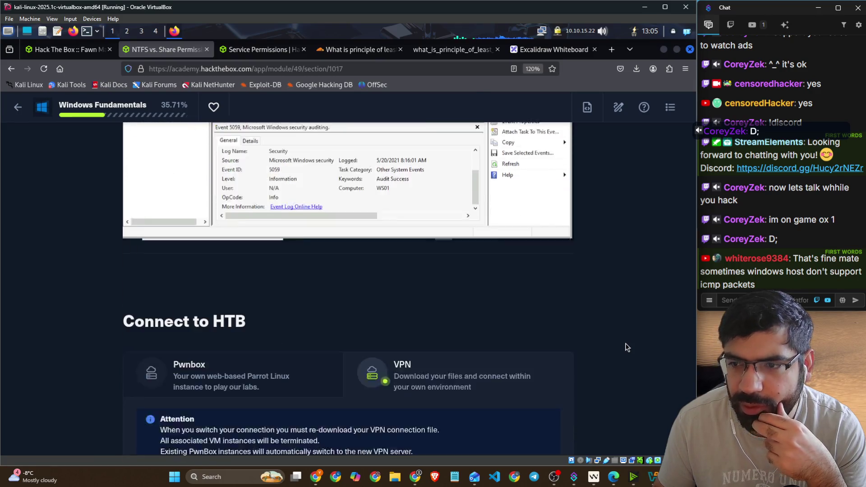
{"action": "scroll", "coordinate": [465, 329], "scroll_direction": "down", "scroll_amount": 5}
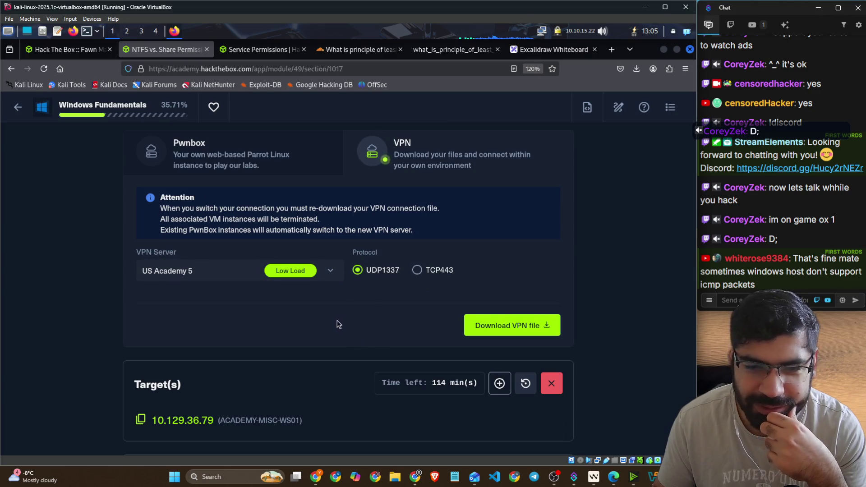
{"action": "scroll", "coordinate": [293, 315], "scroll_direction": "down", "scroll_amount": 5}
{"action": "scroll", "coordinate": [253, 289], "scroll_direction": "up", "scroll_amount": 5}
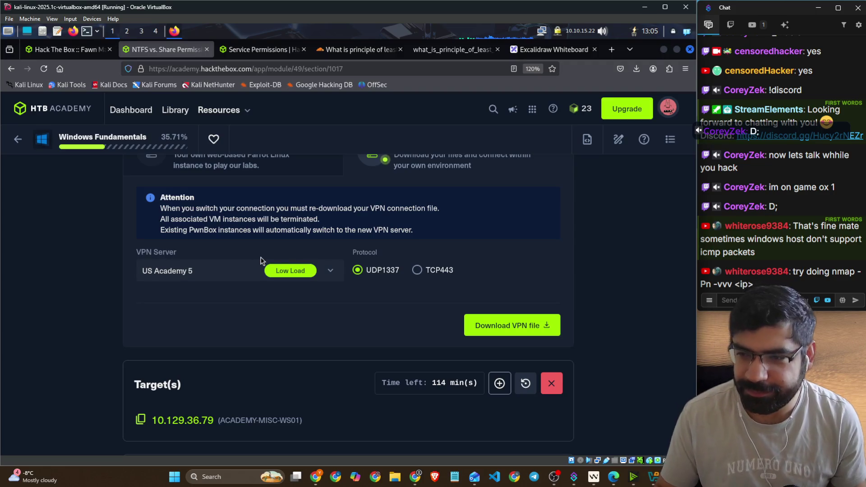
{"action": "key", "text": "alt+Tab"}
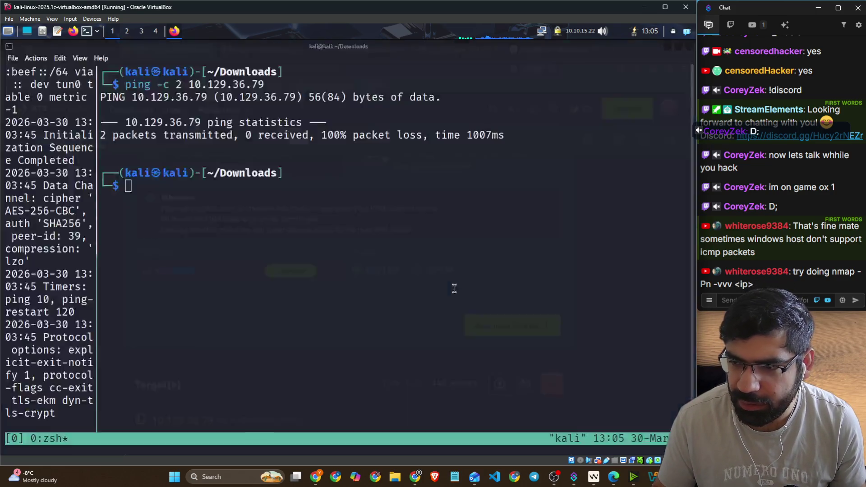
Step: Scan 10.129.36.79 with nmap -Pn -vvv, highlighting the open port 3389/tcp
{"action": "type", "text": "nmap "}
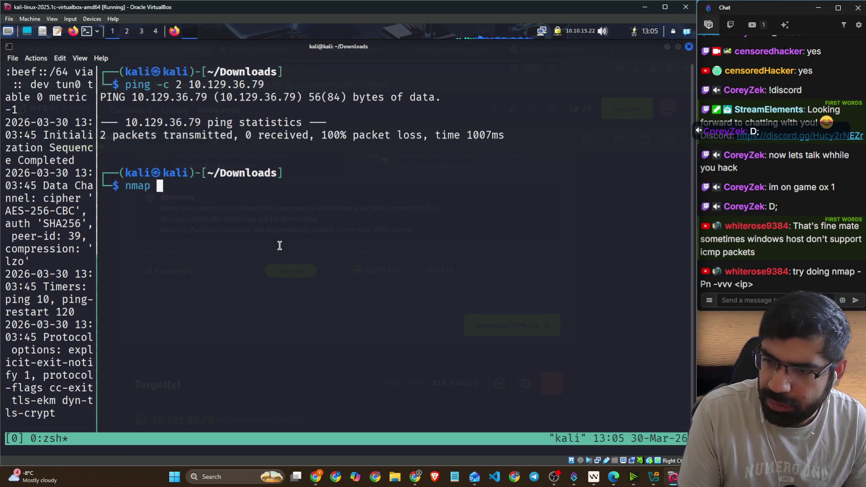
{"action": "type", "text": "-Pn"}
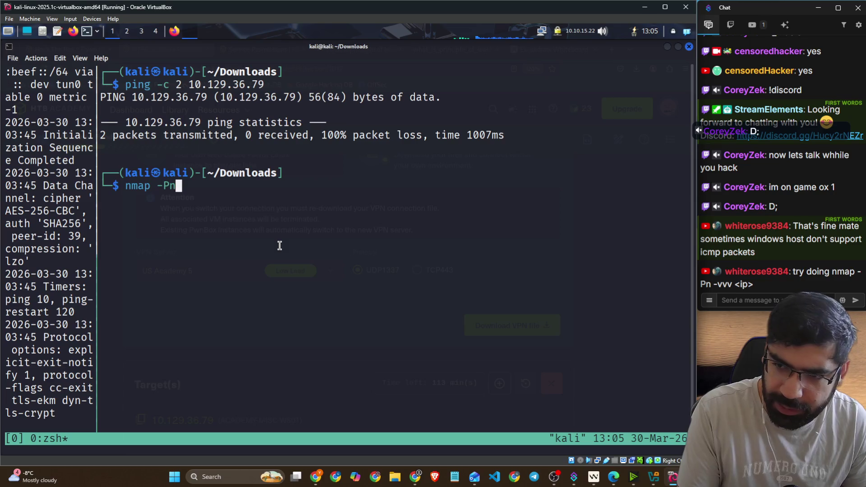
{"action": "type", "text": " -vvv 10.129"}
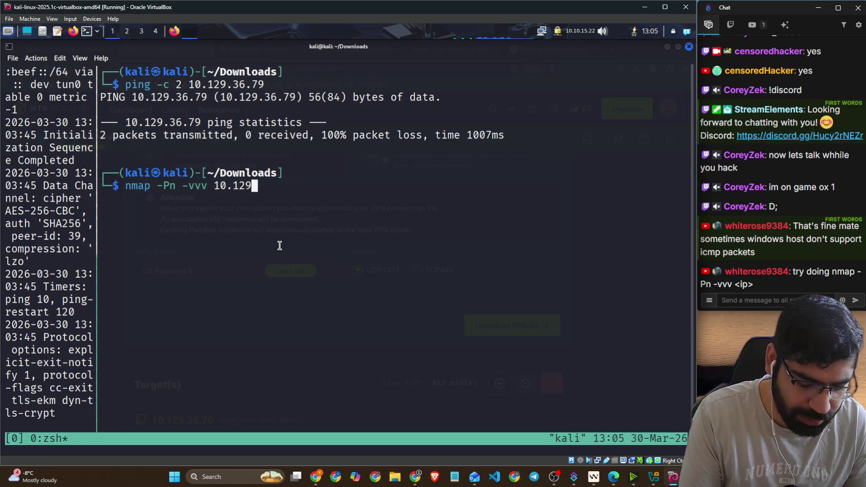
{"action": "type", "text": ".3"}
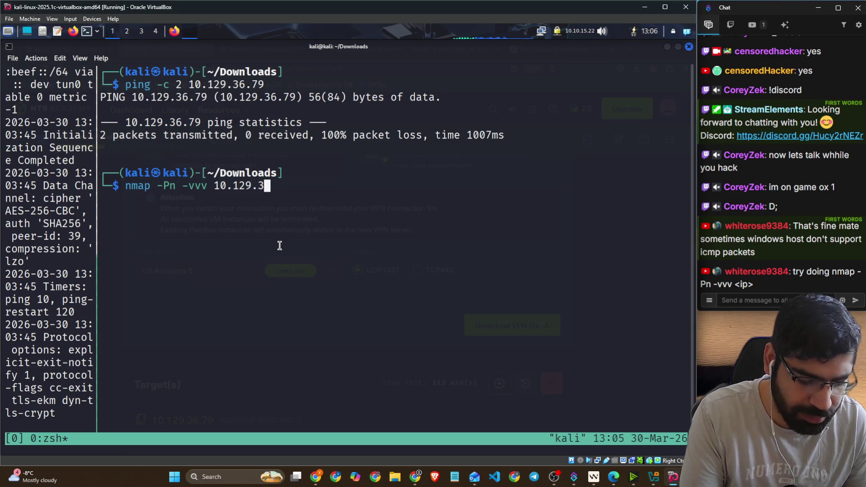
{"action": "type", "text": "6."}
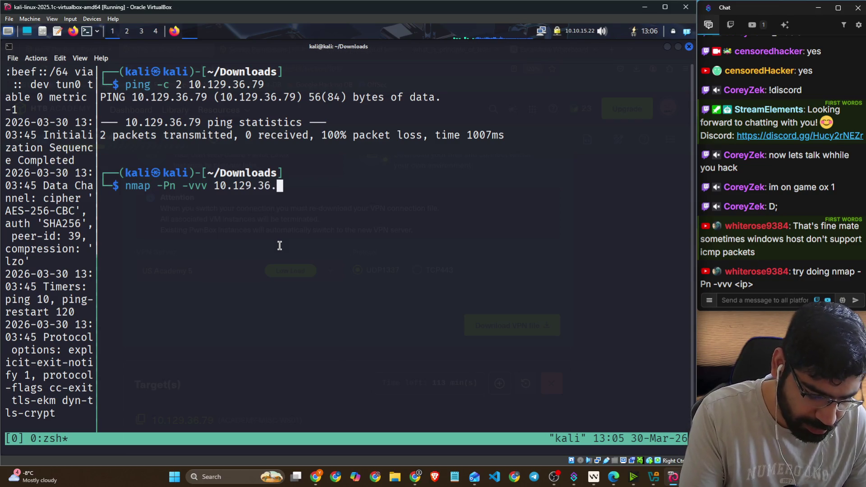
{"action": "type", "text": "79"}
{"action": "key", "text": "Return"}
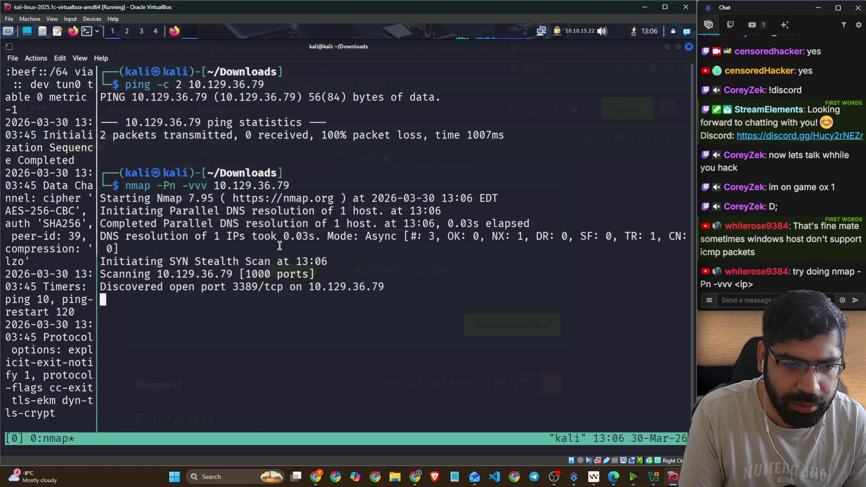
{"action": "left_click_drag", "start_coordinate": [226, 287], "coordinate": [289, 288]}
{"action": "left_click", "coordinate": [329, 306]}
{"action": "key", "text": "Return"}
{"action": "key", "text": "ctrl+c"}
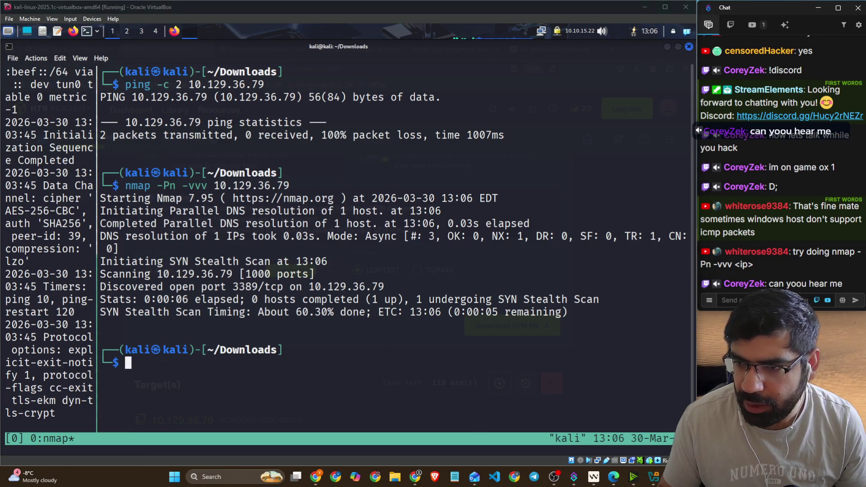
Step: Join the Game 0x2 voice channel on Hackers Pub, then hide Discord
{"action": "key", "text": "alt+Tab"}
{"action": "scroll", "coordinate": [168, 225], "scroll_direction": "down", "scroll_amount": 10}
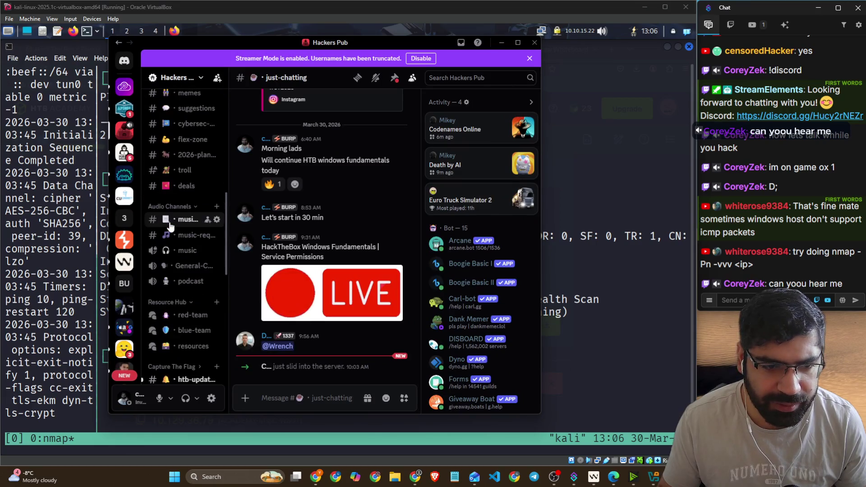
{"action": "scroll", "coordinate": [180, 231], "scroll_direction": "down", "scroll_amount": 5}
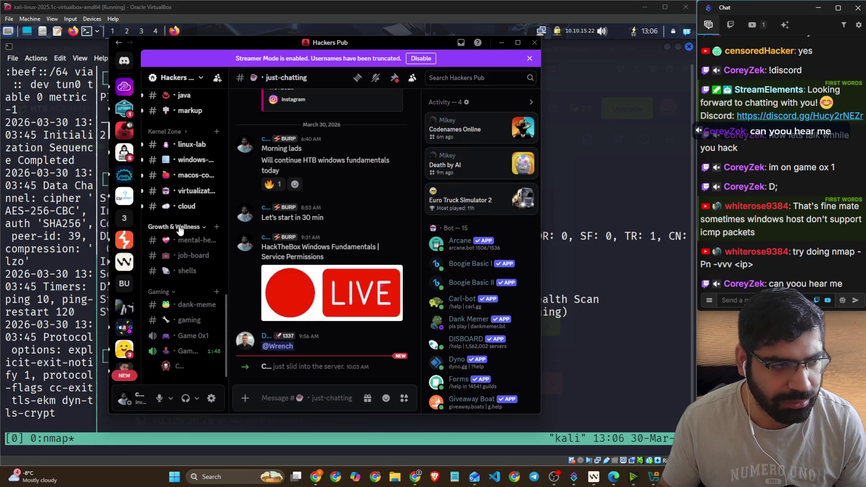
{"action": "scroll", "coordinate": [182, 252], "scroll_direction": "down", "scroll_amount": 1}
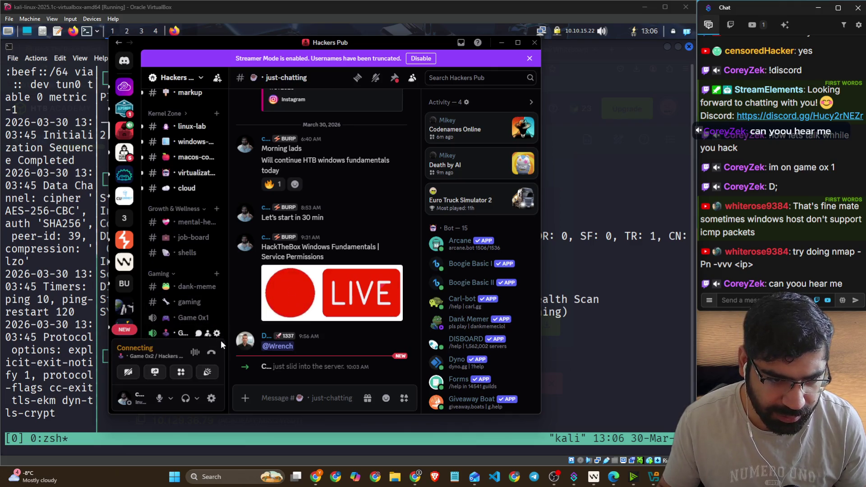
{"action": "left_click_drag", "start_coordinate": [227, 318], "coordinate": [303, 318]}
{"action": "scroll", "coordinate": [226, 307], "scroll_direction": "down", "scroll_amount": 2}
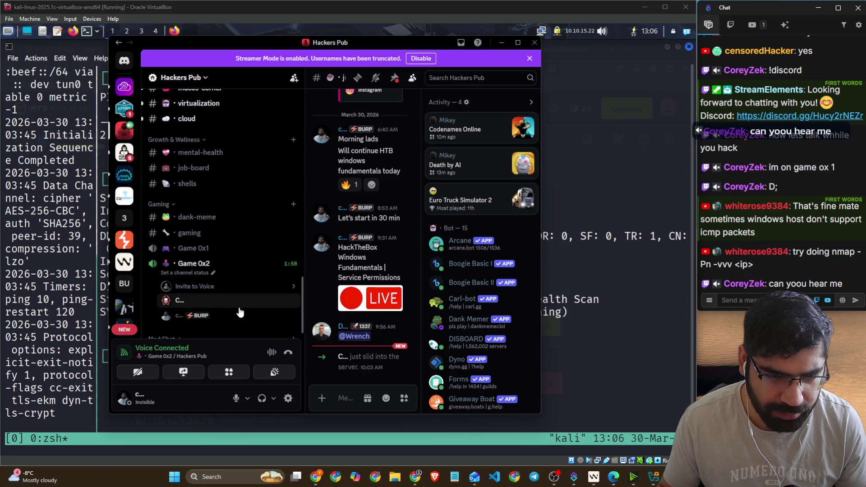
{"action": "left_click", "coordinate": [587, 320]}
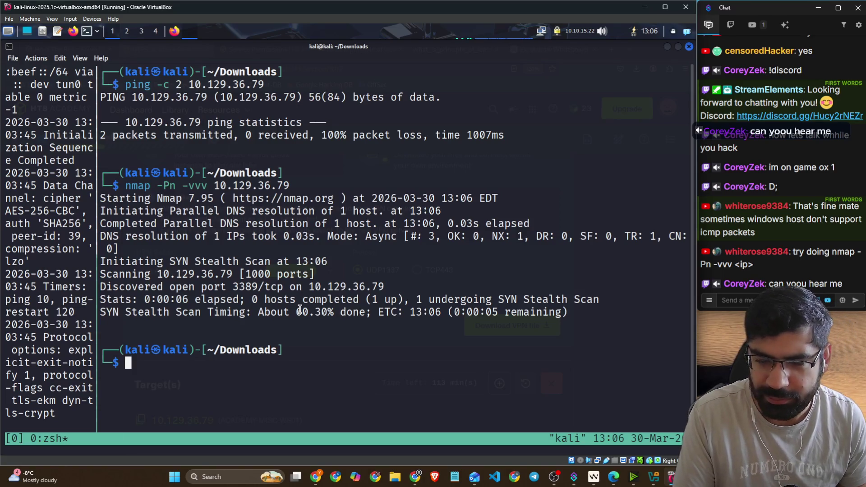
Step: Open the Service Permissions lesson in HTB Academy, then bring Discord in front of the terminal
{"action": "key", "text": "alt+Tab"}
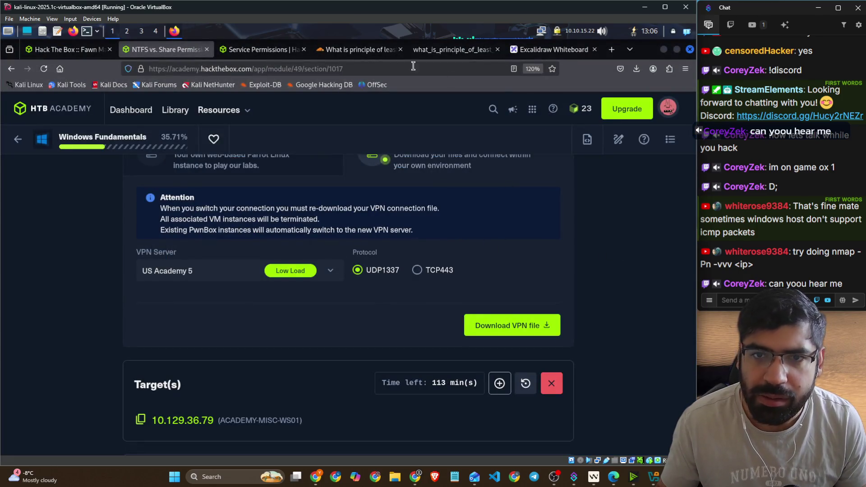
{"action": "left_click", "coordinate": [239, 53]}
{"action": "scroll", "coordinate": [244, 153], "scroll_direction": "down", "scroll_amount": 3}
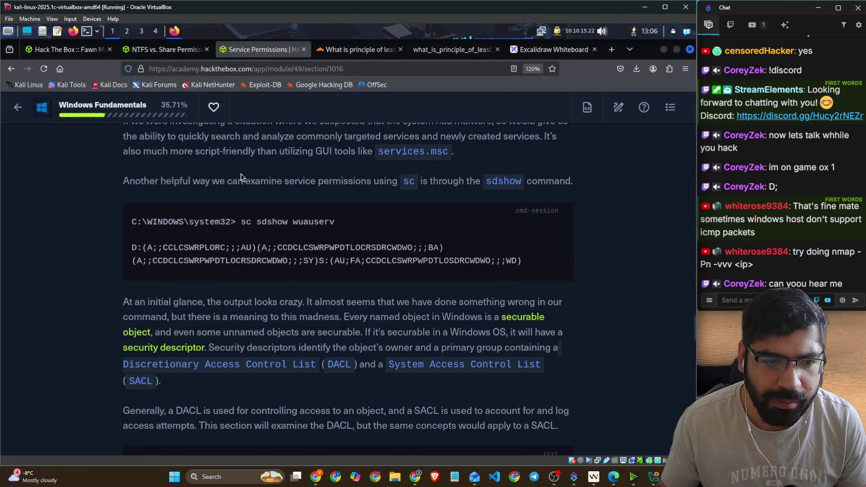
{"action": "key", "text": "alt+Tab"}
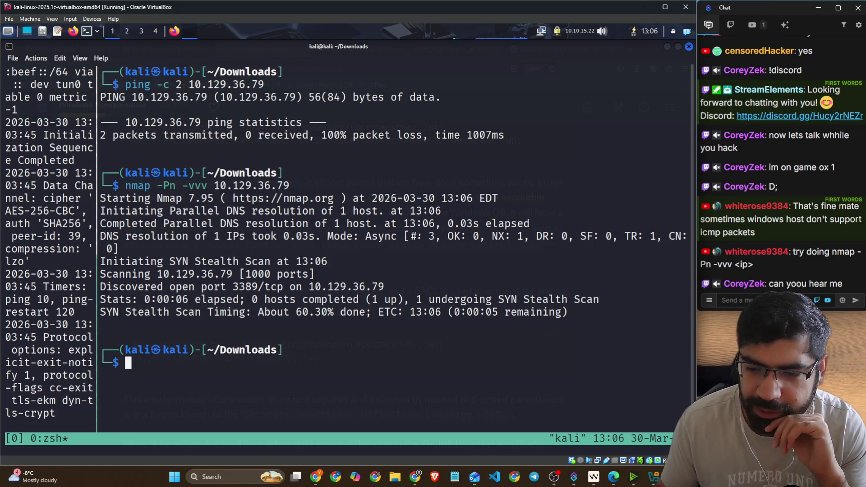
{"action": "key", "text": "alt+Tab"}
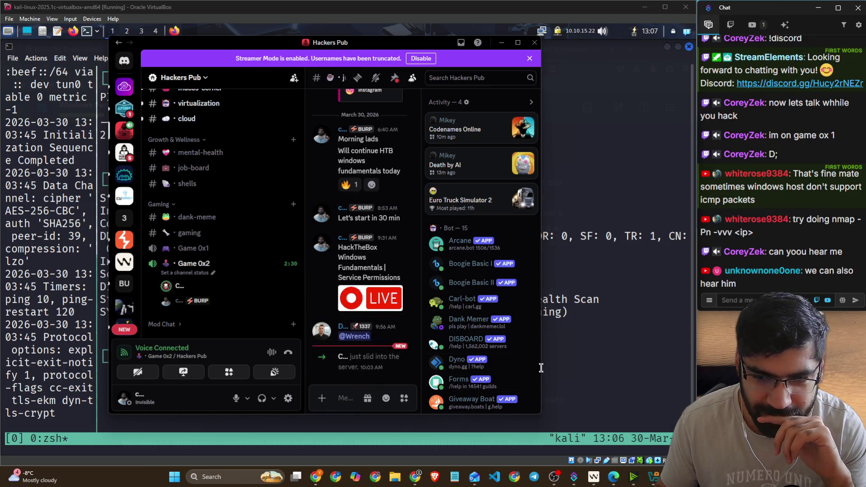
Step: Widen the Discord window, glance at a member's options and activity, then return to the terminal
{"action": "left_click_drag", "start_coordinate": [542, 368], "coordinate": [648, 369]}
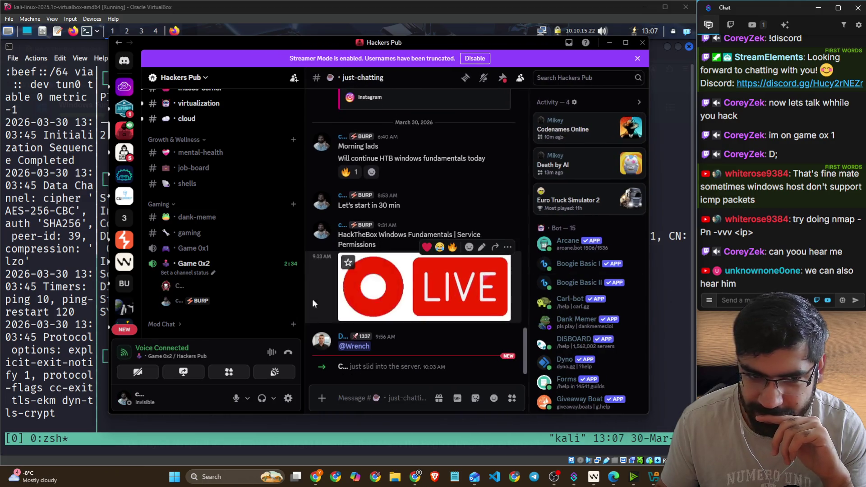
{"action": "right_click", "coordinate": [194, 286]}
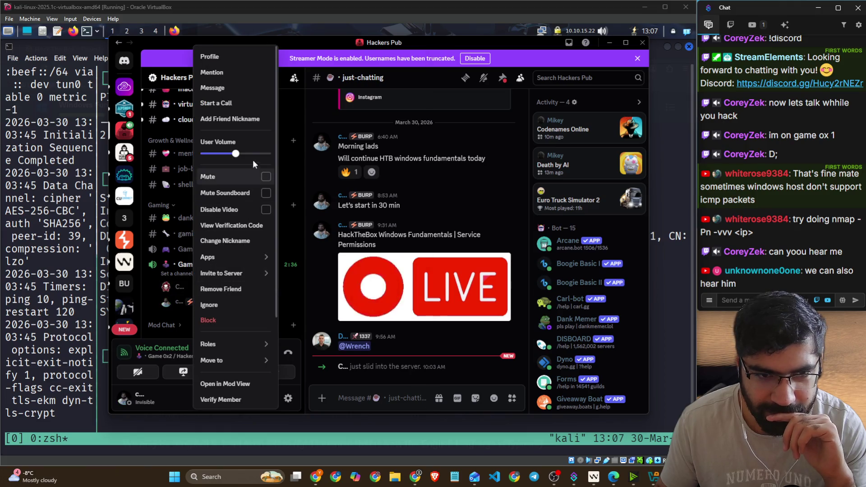
{"action": "left_click", "coordinate": [387, 401]}
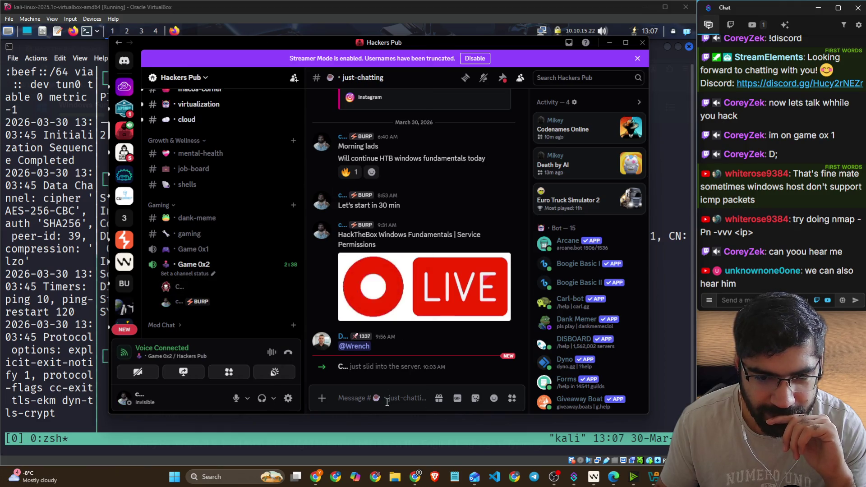
{"action": "left_click", "coordinate": [637, 158]}
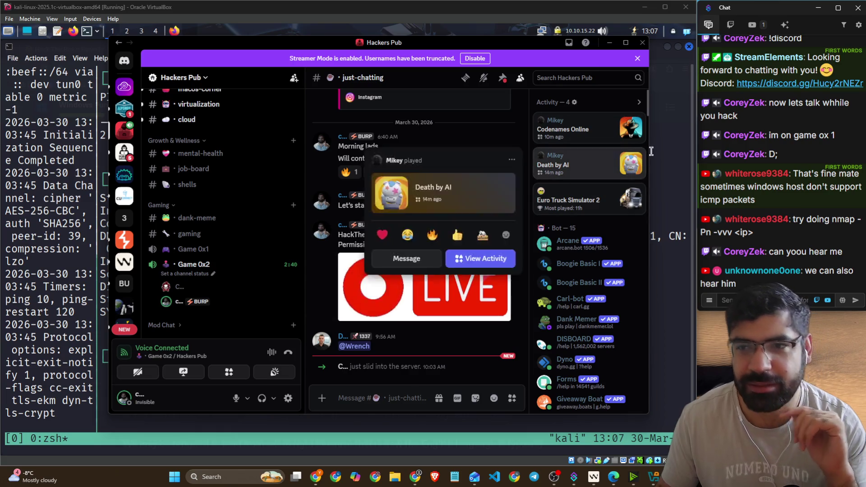
{"action": "left_click", "coordinate": [619, 141]}
{"action": "left_click", "coordinate": [674, 142]}
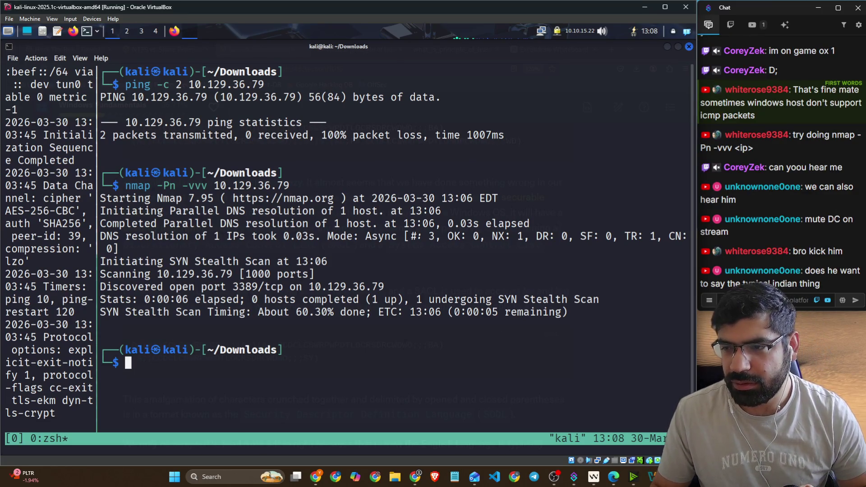
{"action": "left_click", "coordinate": [707, 332]}
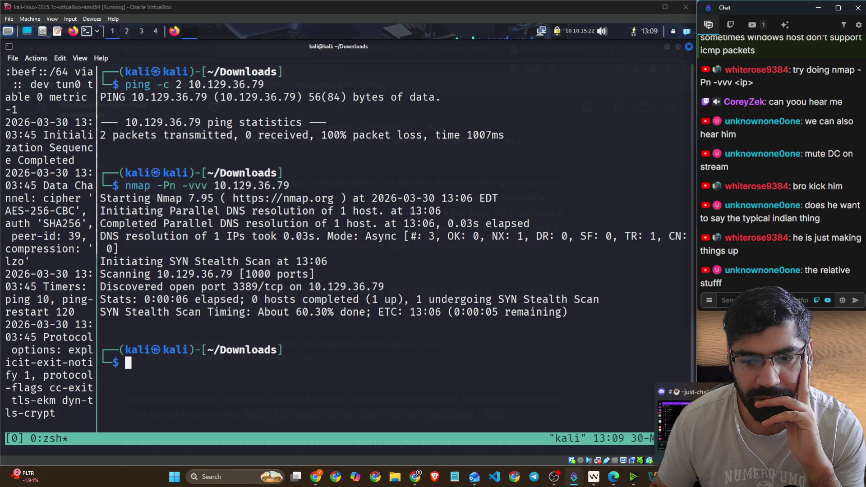
{"action": "key", "text": "alt+Tab"}
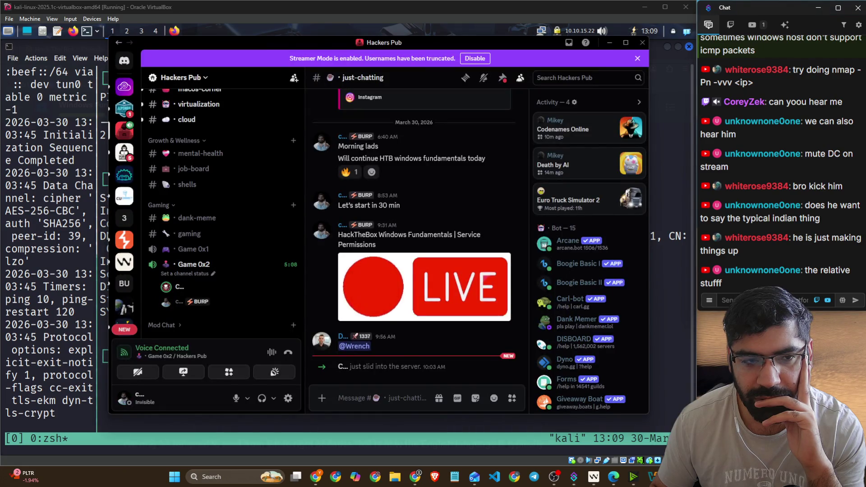
{"action": "key", "text": "alt+Tab"}
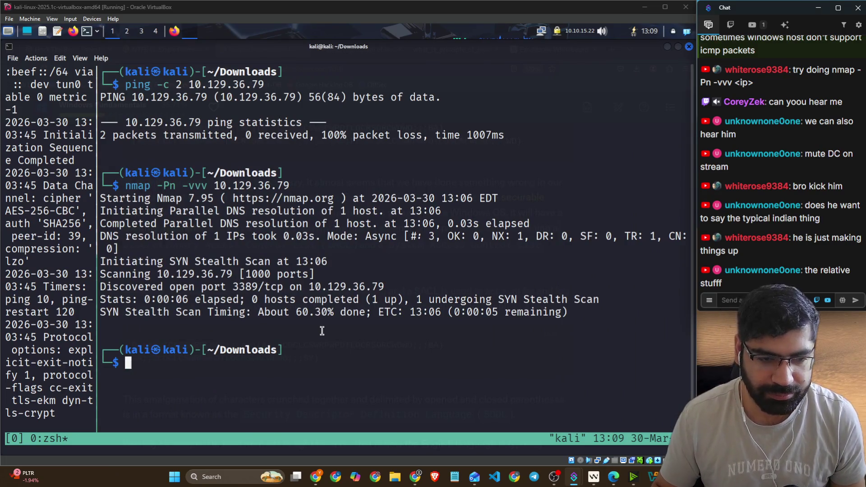
{"action": "key", "text": "alt+Tab"}
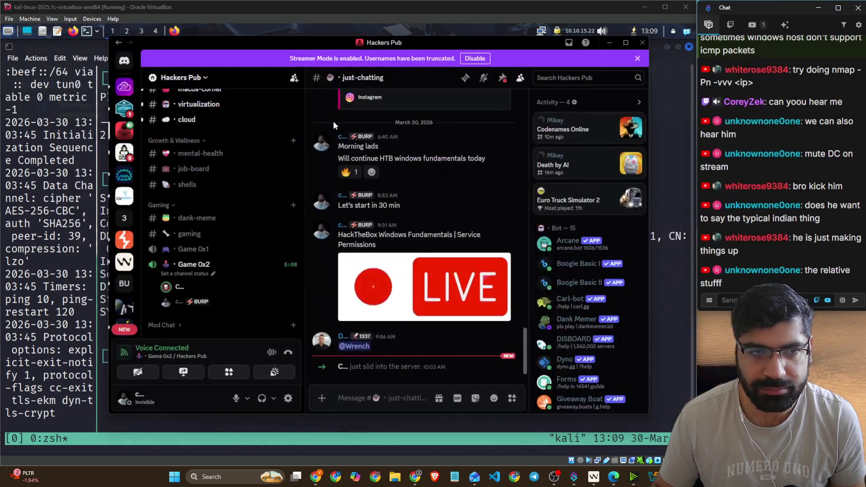
{"action": "key", "text": "alt+Tab"}
{"action": "left_click", "coordinate": [334, 121]}
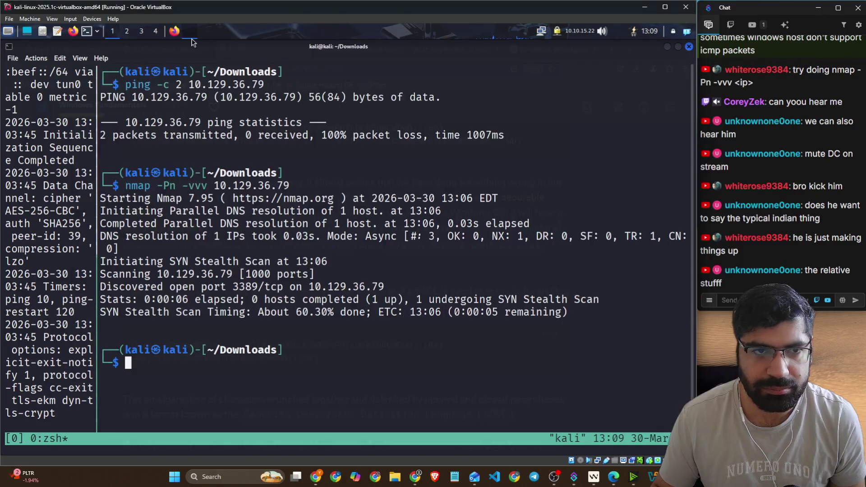
Step: Open NTFS vs. Share Permissions and expand Questions 1 (SMB) and 2 (event viewer)
{"action": "left_click", "coordinate": [174, 30]}
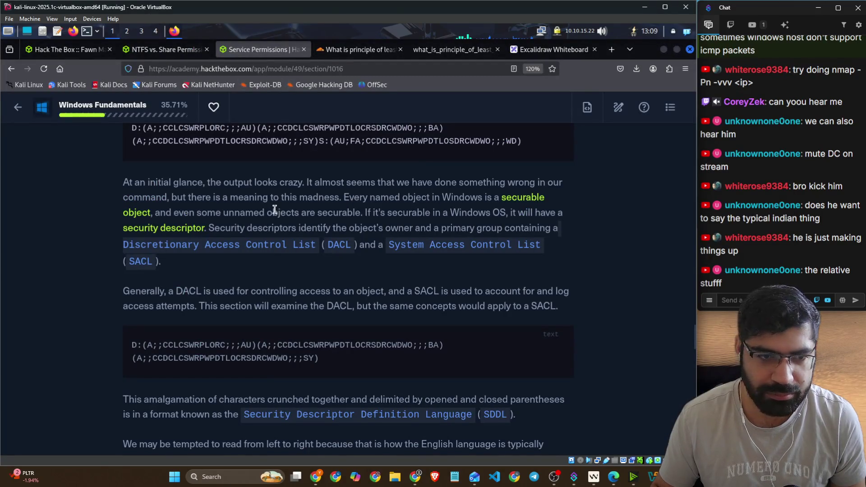
{"action": "scroll", "coordinate": [280, 213], "scroll_direction": "up", "scroll_amount": 15}
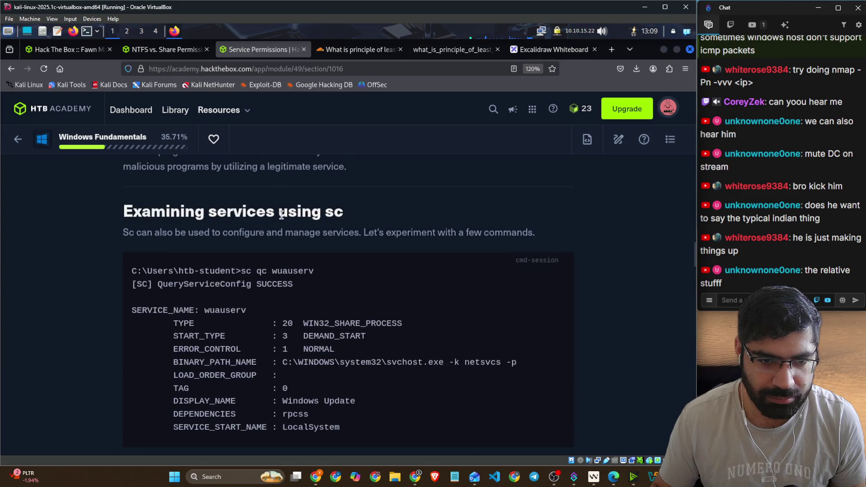
{"action": "scroll", "coordinate": [282, 217], "scroll_direction": "down", "scroll_amount": 5}
{"action": "left_click", "coordinate": [166, 50]}
{"action": "scroll", "coordinate": [306, 312], "scroll_direction": "down", "scroll_amount": 4}
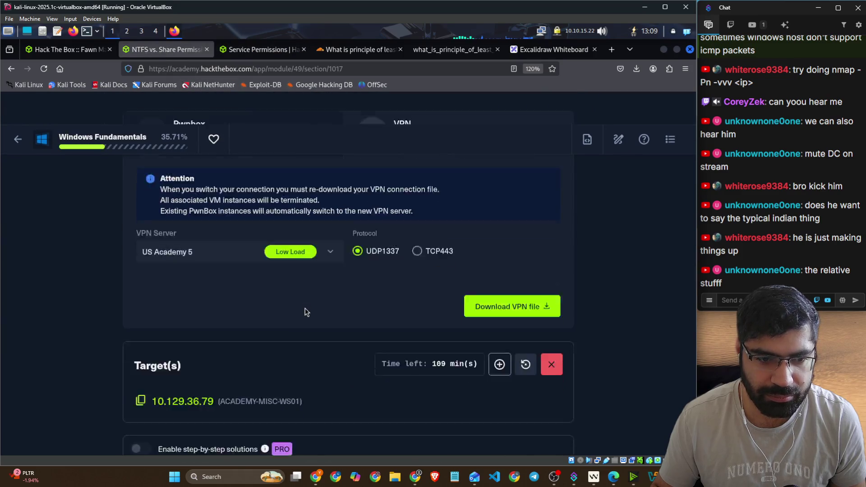
{"action": "scroll", "coordinate": [420, 193], "scroll_direction": "up", "scroll_amount": 4}
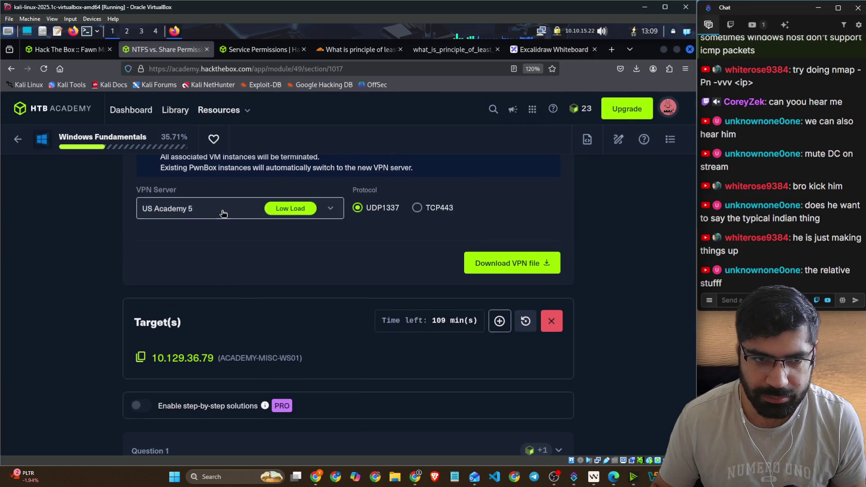
{"action": "scroll", "coordinate": [368, 254], "scroll_direction": "down", "scroll_amount": 5}
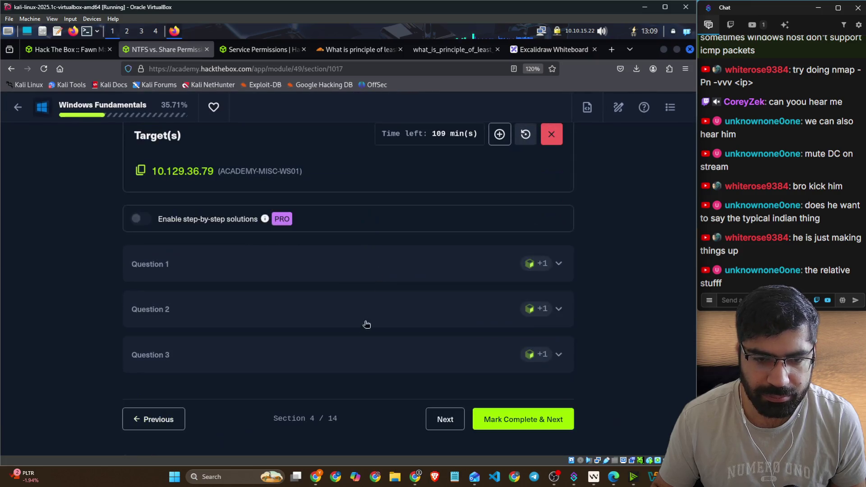
{"action": "left_click", "coordinate": [272, 257]}
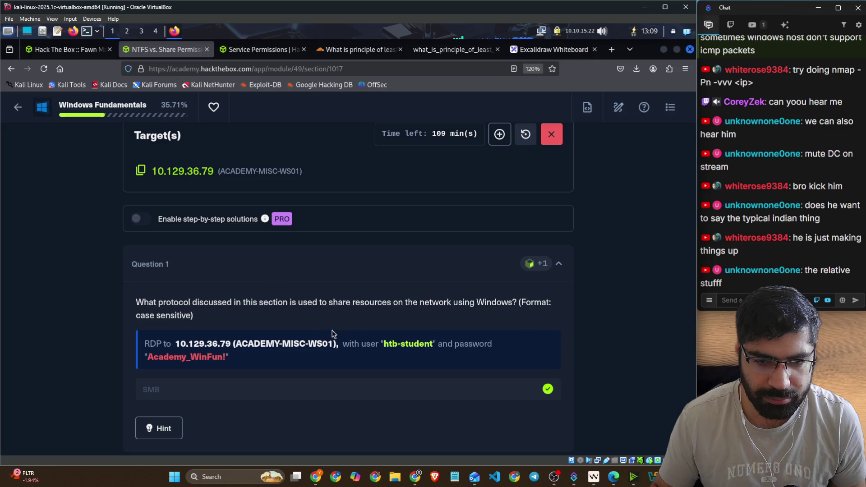
{"action": "scroll", "coordinate": [389, 343], "scroll_direction": "down", "scroll_amount": 4}
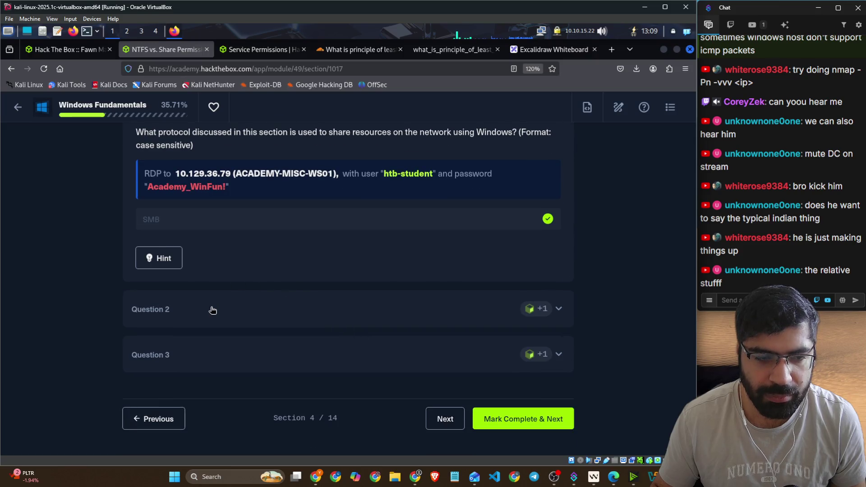
{"action": "left_click", "coordinate": [256, 307]}
Step: Switch the Connect to HTB method to Pwnbox and then back to VPN
{"action": "scroll", "coordinate": [264, 296], "scroll_direction": "up", "scroll_amount": 3}
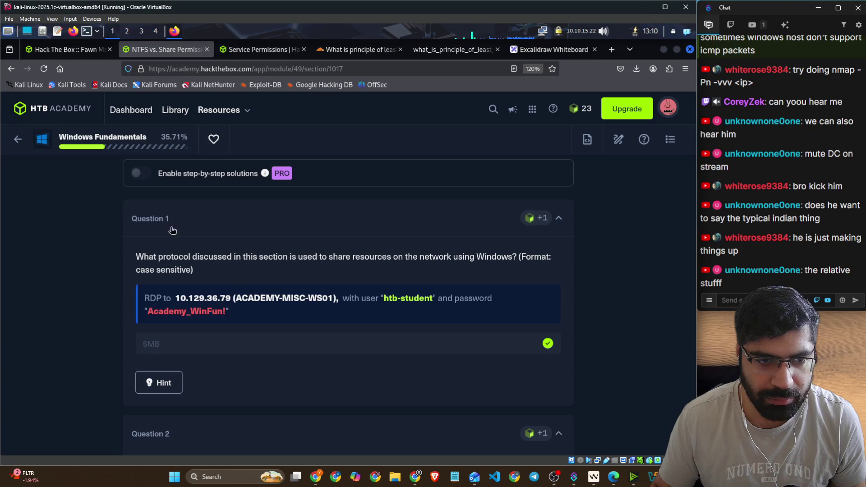
{"action": "scroll", "coordinate": [294, 271], "scroll_direction": "up", "scroll_amount": 3}
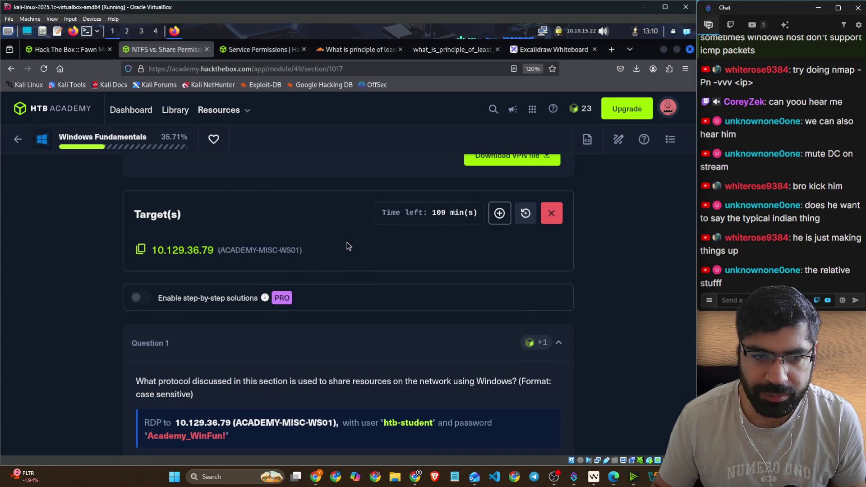
{"action": "scroll", "coordinate": [361, 251], "scroll_direction": "up", "scroll_amount": 3}
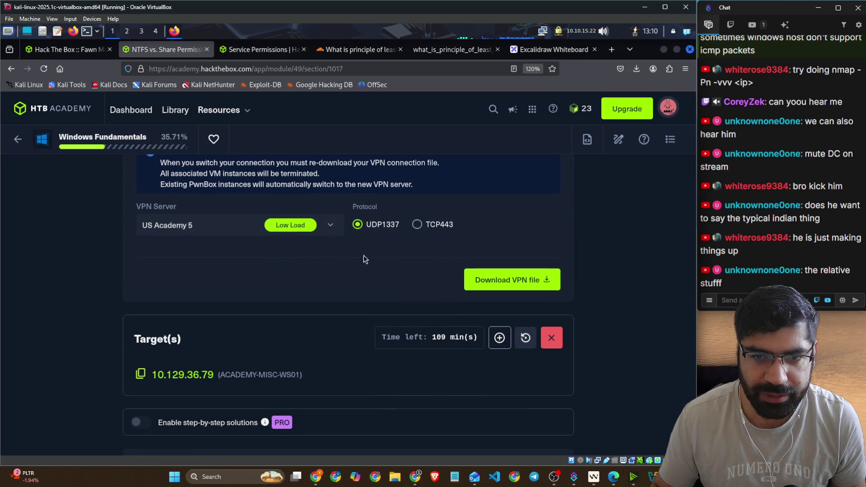
{"action": "scroll", "coordinate": [392, 271], "scroll_direction": "up", "scroll_amount": 3}
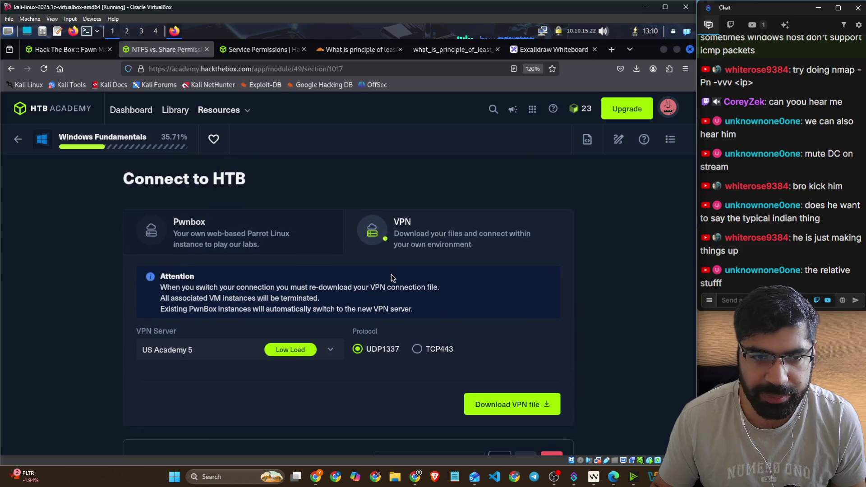
{"action": "left_click", "coordinate": [252, 241]}
{"action": "scroll", "coordinate": [361, 250], "scroll_direction": "down", "scroll_amount": 14}
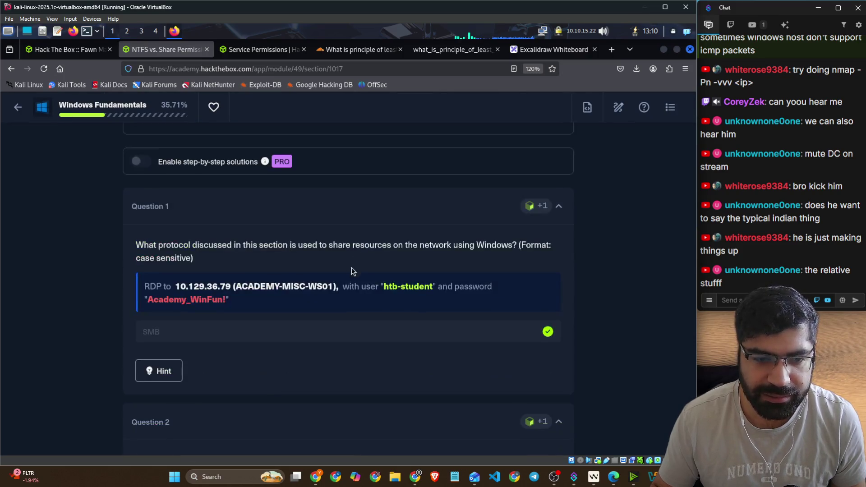
{"action": "scroll", "coordinate": [342, 283], "scroll_direction": "down", "scroll_amount": 6}
{"action": "scroll", "coordinate": [346, 258], "scroll_direction": "up", "scroll_amount": 8}
{"action": "scroll", "coordinate": [345, 258], "scroll_direction": "up", "scroll_amount": 7}
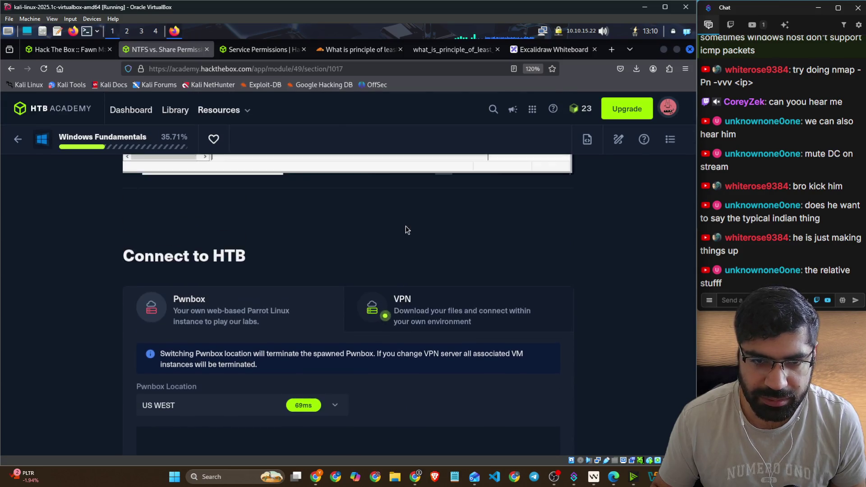
{"action": "left_click", "coordinate": [406, 307]}
{"action": "scroll", "coordinate": [586, 316], "scroll_direction": "down", "scroll_amount": 5}
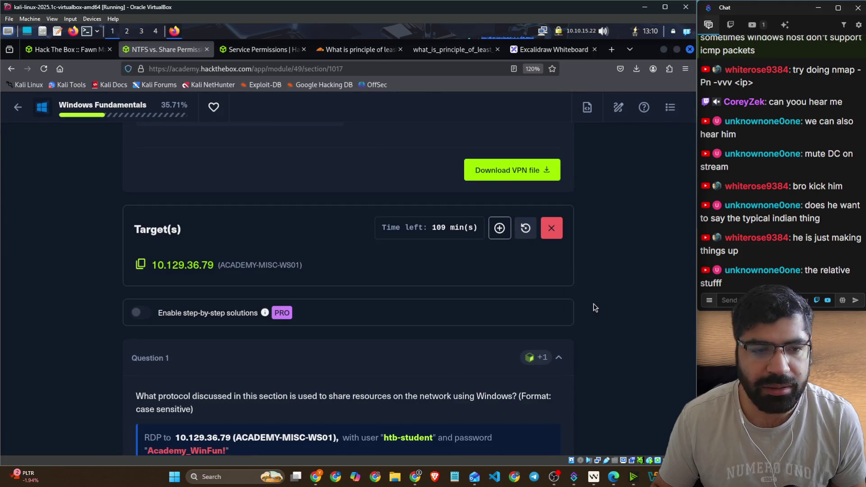
{"action": "scroll", "coordinate": [594, 307], "scroll_direction": "down", "scroll_amount": 4}
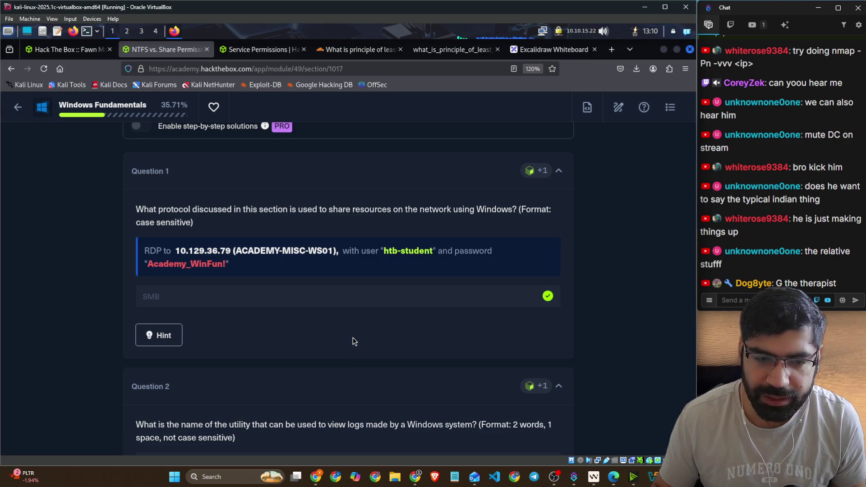
{"action": "scroll", "coordinate": [353, 338], "scroll_direction": "down", "scroll_amount": 3}
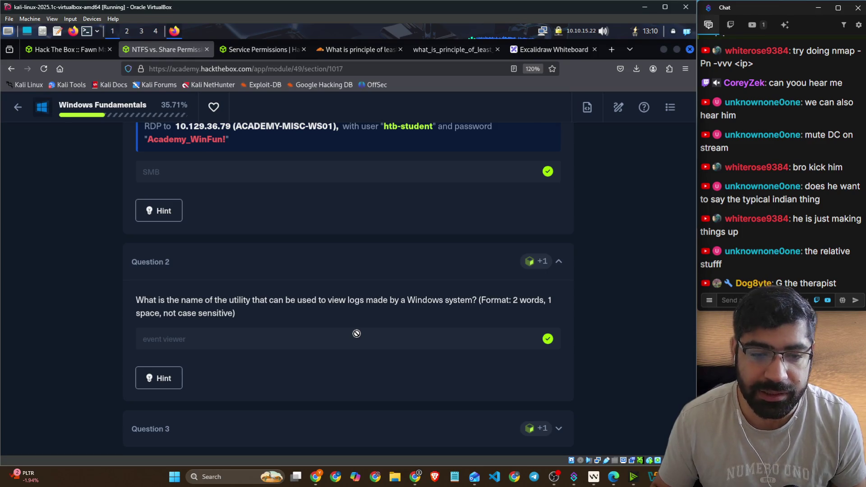
{"action": "scroll", "coordinate": [357, 334], "scroll_direction": "down", "scroll_amount": 2}
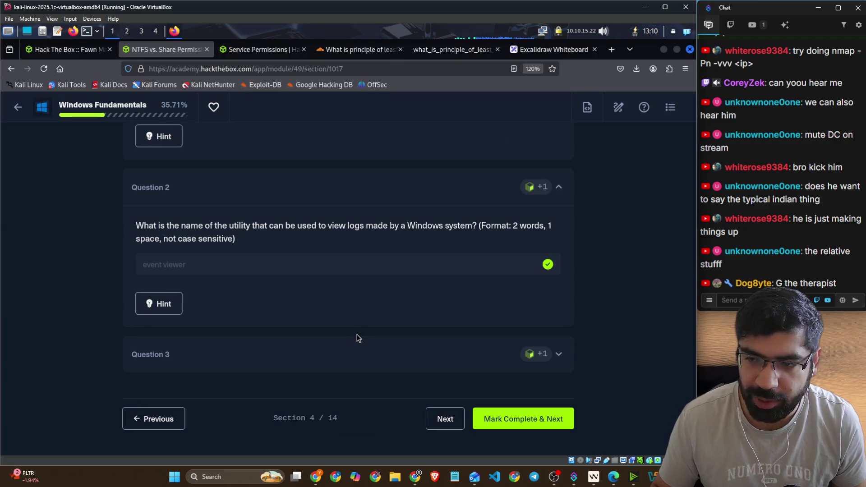
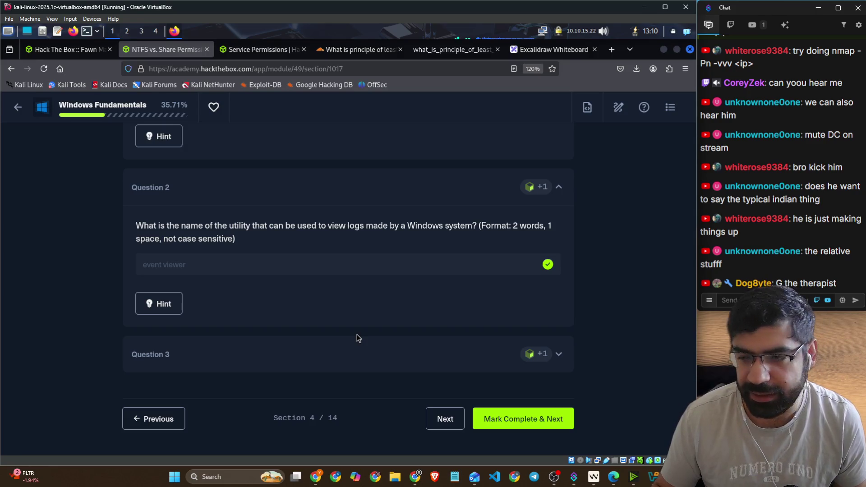
Step: Copy the lab's RDP username to the clipboard from the lesson page
{"action": "scroll", "coordinate": [612, 327], "scroll_direction": "up", "scroll_amount": 2}
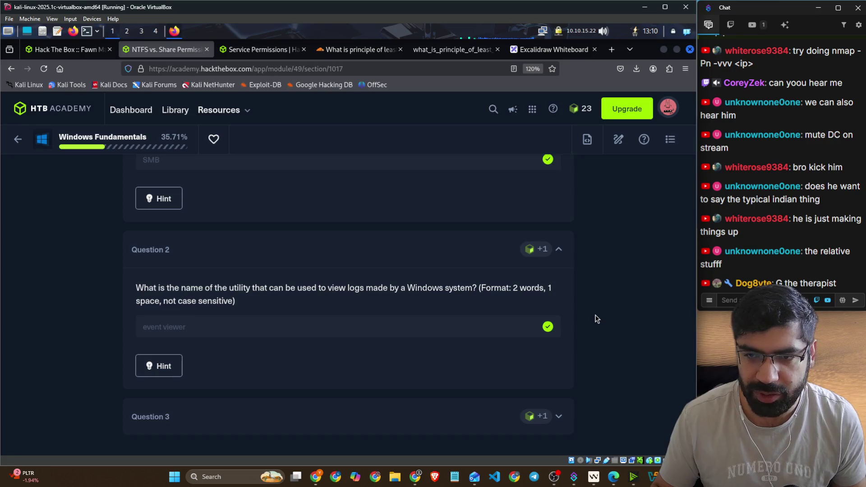
{"action": "scroll", "coordinate": [611, 318], "scroll_direction": "up", "scroll_amount": 3}
{"action": "scroll", "coordinate": [610, 317], "scroll_direction": "up", "scroll_amount": 5}
{"action": "scroll", "coordinate": [607, 316], "scroll_direction": "down", "scroll_amount": 5}
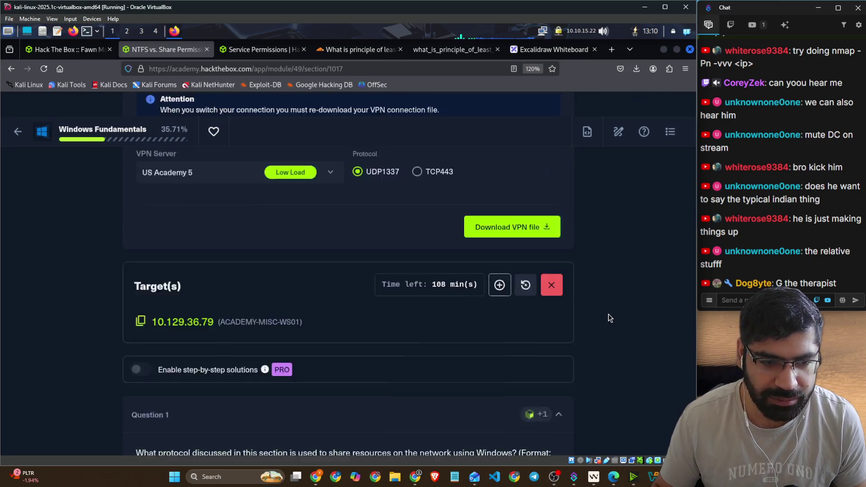
{"action": "left_click", "coordinate": [426, 304]}
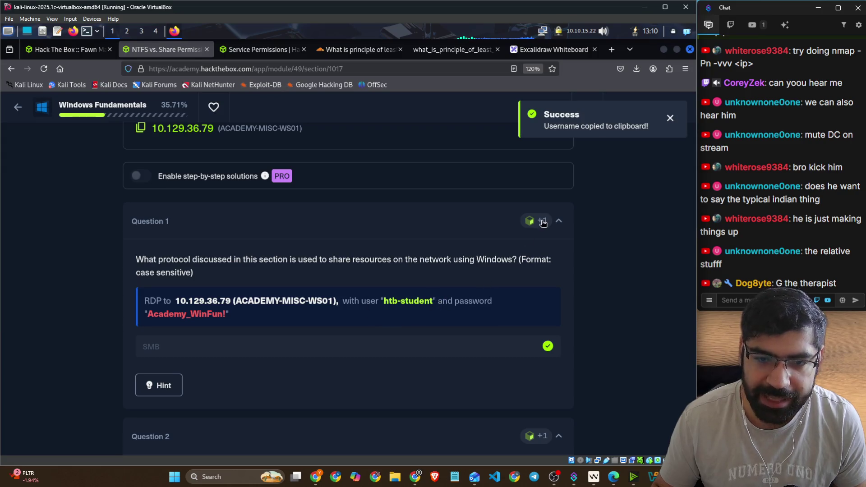
Step: Open the Windows Fundamentals module's command Cheatsheet via the table of contents and help panel
{"action": "scroll", "coordinate": [476, 261], "scroll_direction": "up", "scroll_amount": 5}
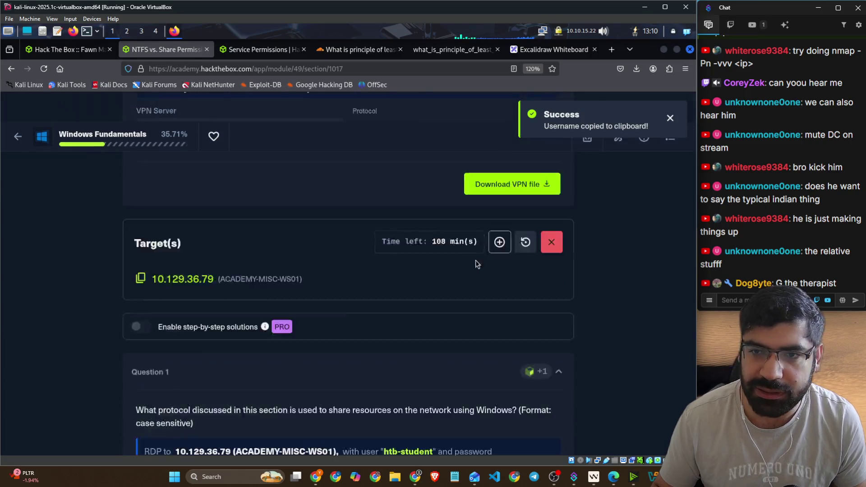
{"action": "scroll", "coordinate": [545, 252], "scroll_direction": "up", "scroll_amount": 4}
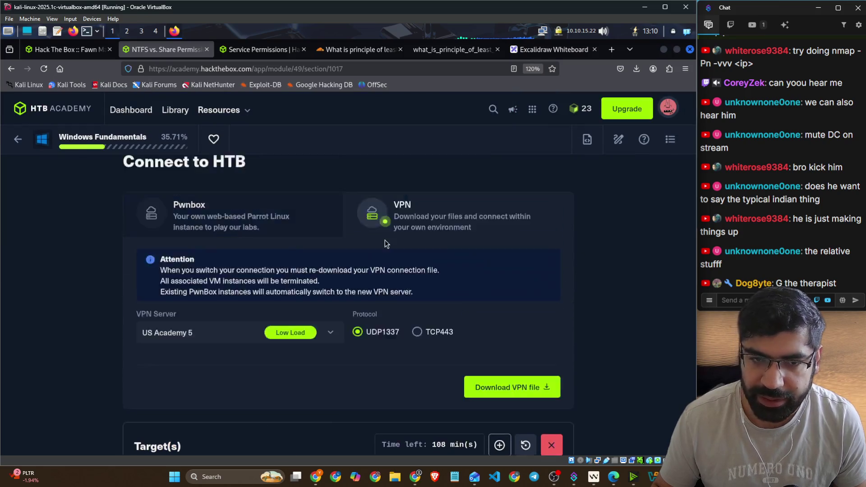
{"action": "left_click", "coordinate": [670, 142]}
{"action": "scroll", "coordinate": [623, 284], "scroll_direction": "down", "scroll_amount": 5}
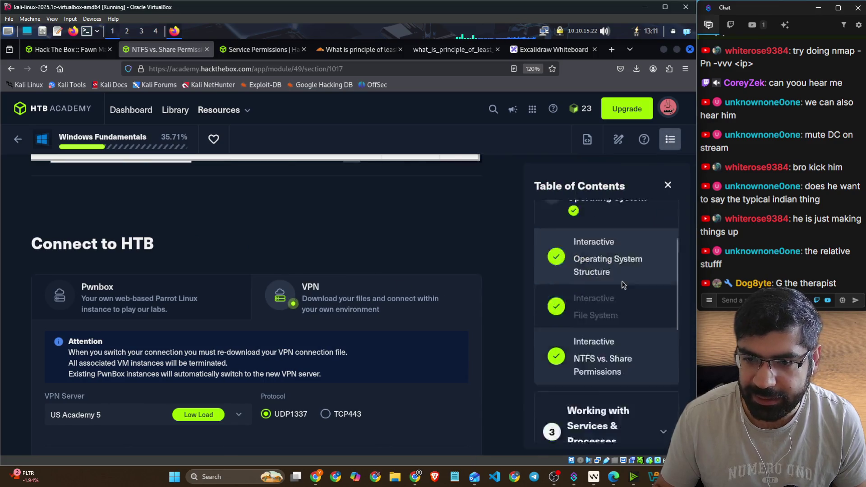
{"action": "left_click", "coordinate": [670, 139]}
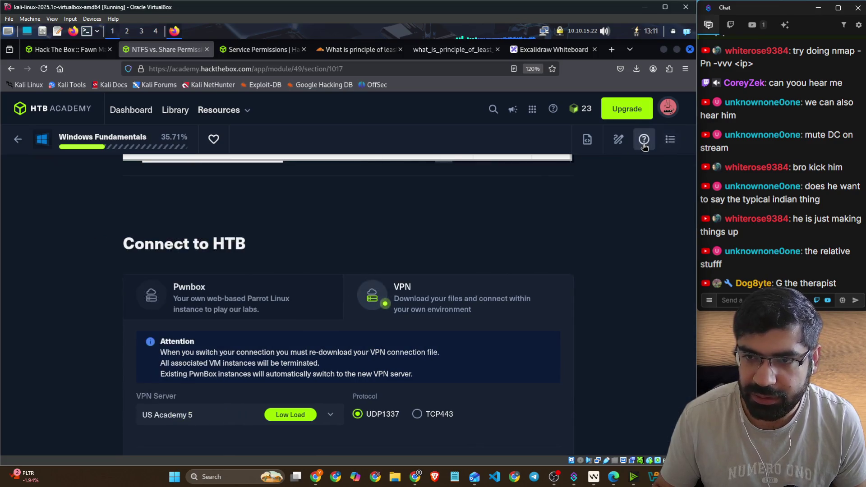
{"action": "left_click", "coordinate": [644, 141]}
{"action": "left_click", "coordinate": [644, 142]}
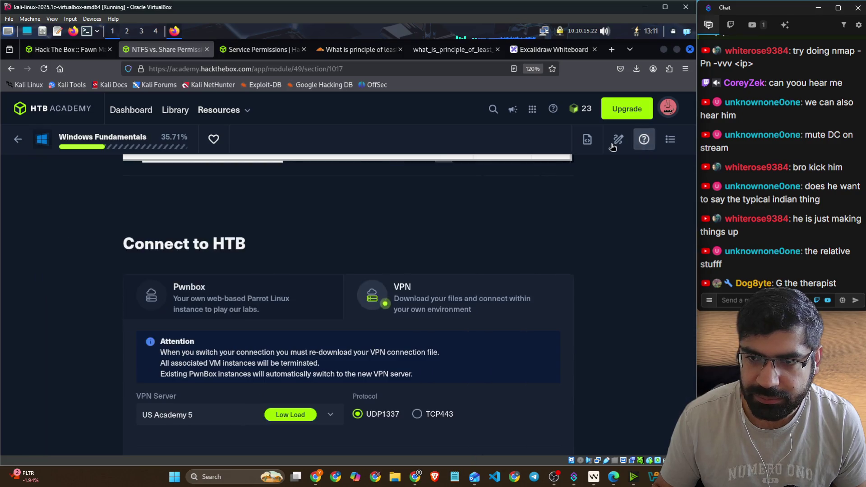
{"action": "left_click", "coordinate": [587, 140]}
{"action": "scroll", "coordinate": [300, 307], "scroll_direction": "down", "scroll_amount": 15}
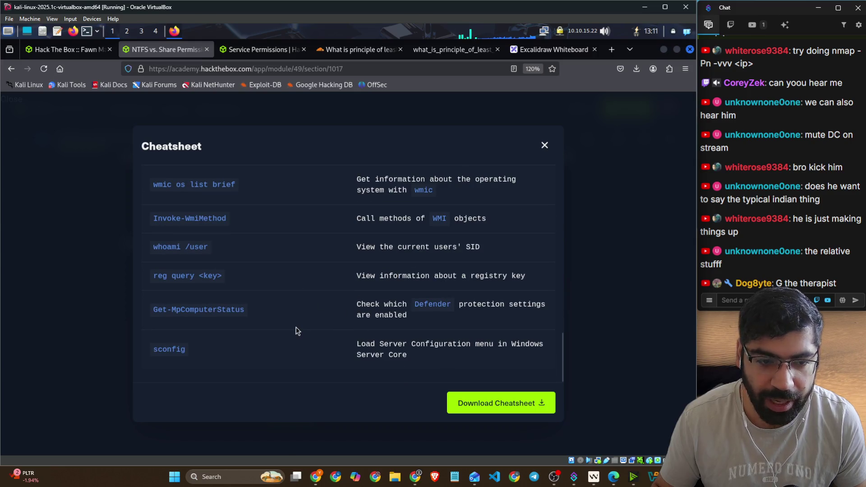
Step: Close the command Cheatsheet and return to the lesson questions
{"action": "scroll", "coordinate": [270, 306], "scroll_direction": "up", "scroll_amount": 6}
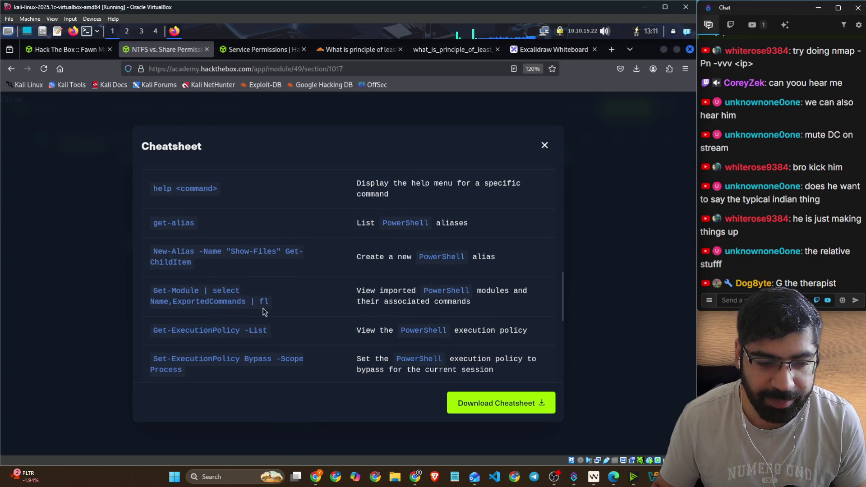
{"action": "left_click", "coordinate": [88, 284]}
{"action": "scroll", "coordinate": [296, 297], "scroll_direction": "up", "scroll_amount": 8}
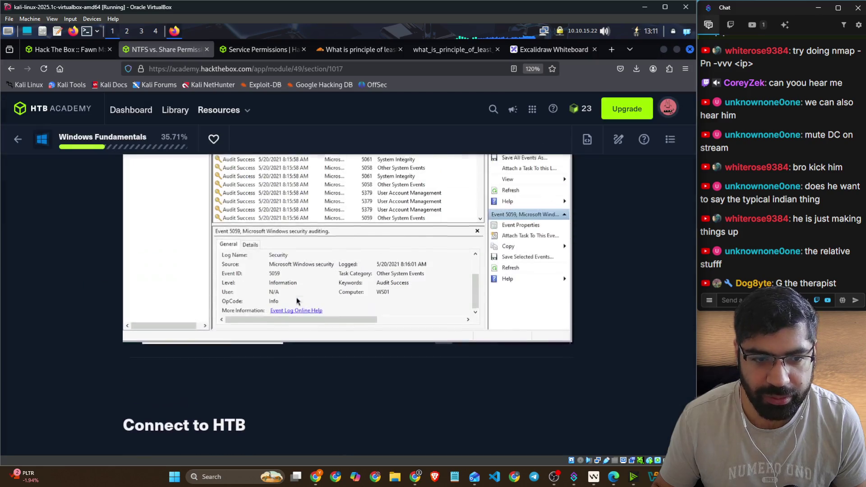
{"action": "scroll", "coordinate": [342, 305], "scroll_direction": "up", "scroll_amount": 5}
{"action": "scroll", "coordinate": [359, 300], "scroll_direction": "down", "scroll_amount": 15}
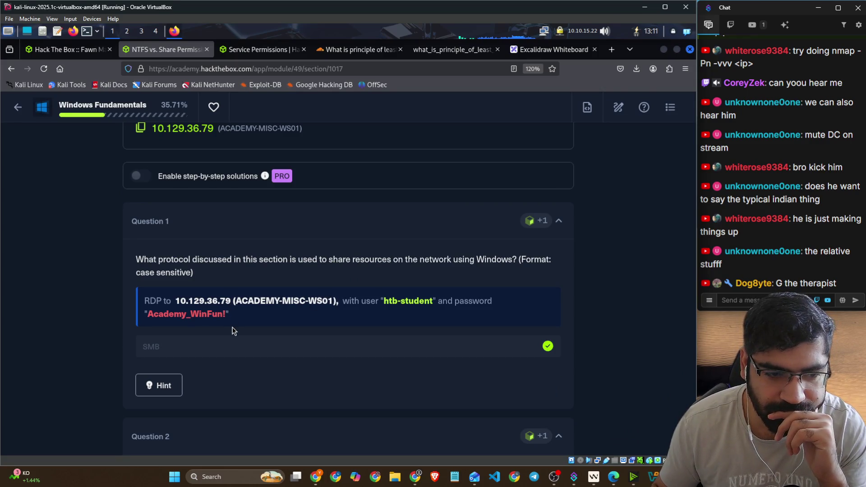
Step: Read and dismiss the hint for Question 1
{"action": "left_click", "coordinate": [177, 385]}
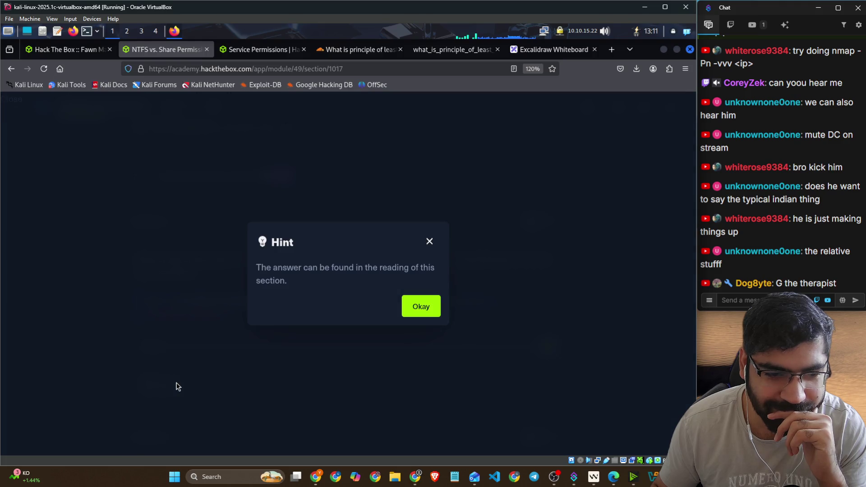
{"action": "left_click", "coordinate": [430, 242]}
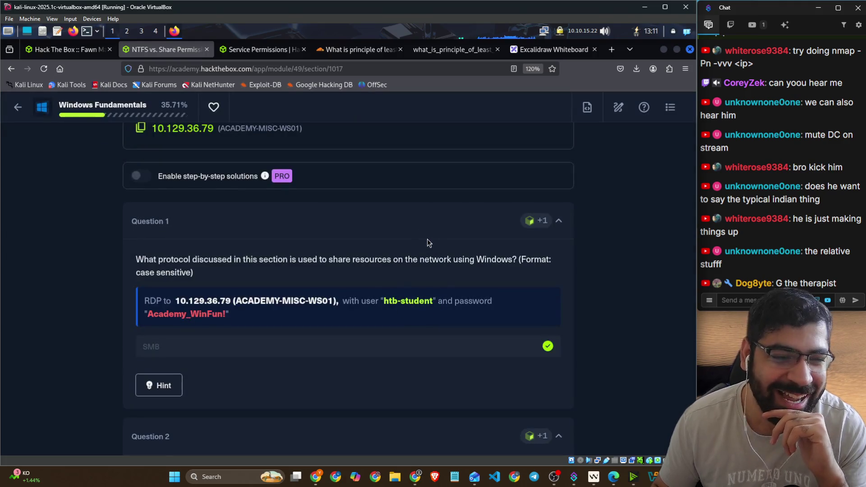
{"action": "scroll", "coordinate": [426, 240], "scroll_direction": "down", "scroll_amount": 2}
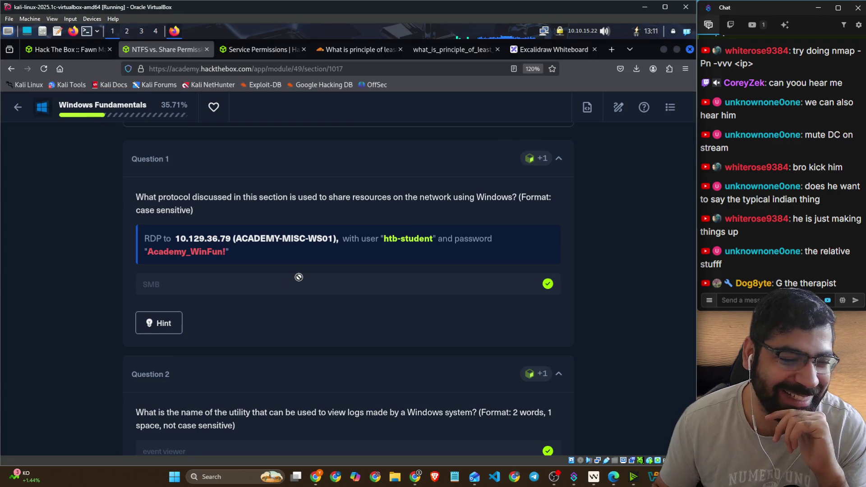
{"action": "scroll", "coordinate": [355, 294], "scroll_direction": "down", "scroll_amount": 4}
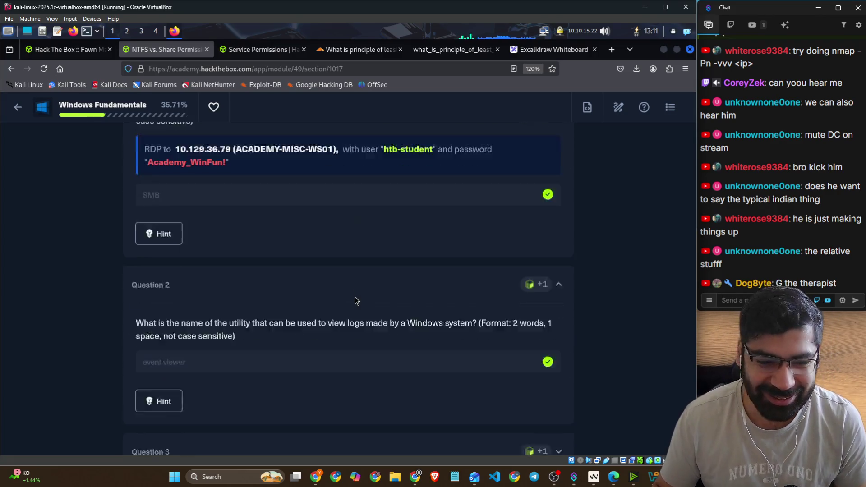
{"action": "scroll", "coordinate": [353, 295], "scroll_direction": "down", "scroll_amount": 2}
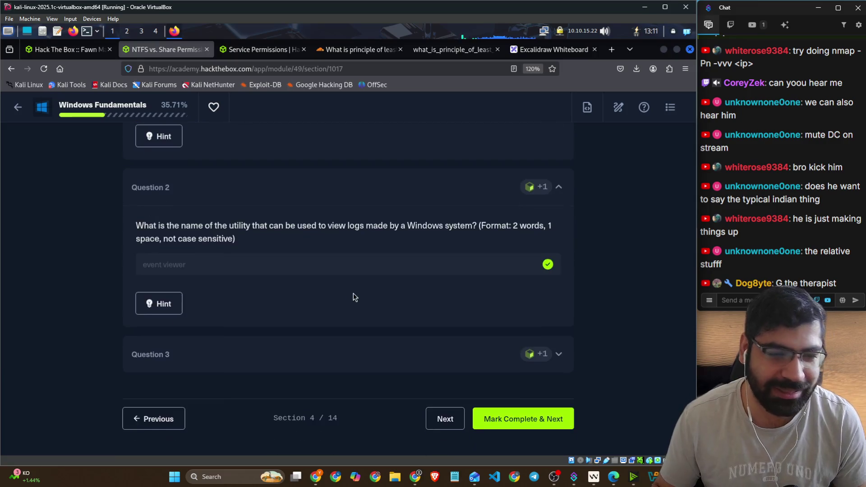
Step: Review Question 3's answer, collapse Questions 3 and 2, and open a new browser tab
{"action": "left_click", "coordinate": [559, 354]}
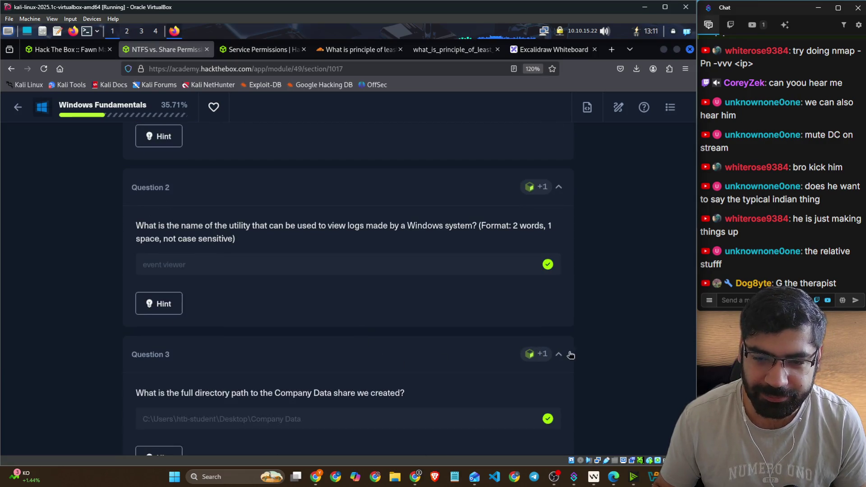
{"action": "scroll", "coordinate": [613, 324], "scroll_direction": "down", "scroll_amount": 3}
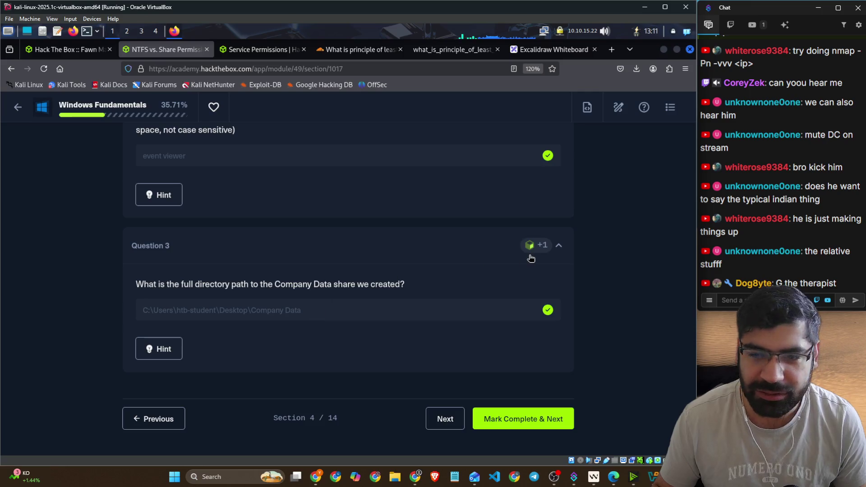
{"action": "left_click", "coordinate": [558, 248]}
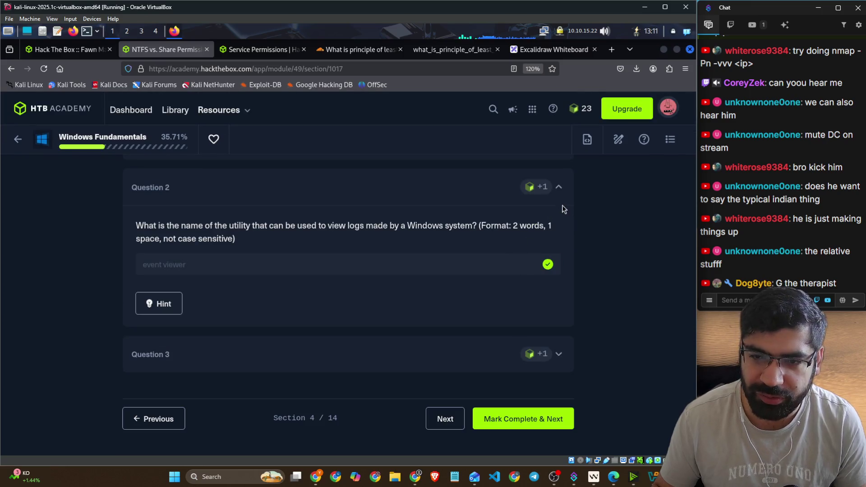
{"action": "left_click", "coordinate": [559, 190]}
{"action": "scroll", "coordinate": [604, 258], "scroll_direction": "up", "scroll_amount": 2}
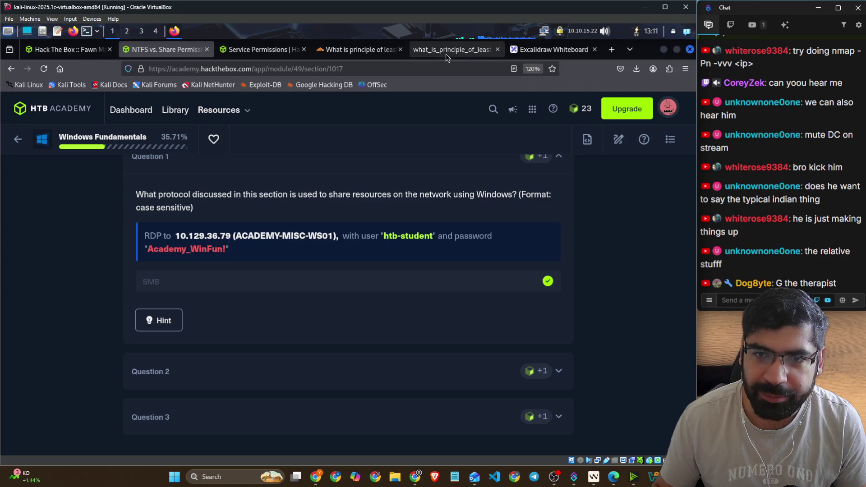
{"action": "left_click", "coordinate": [613, 51]}
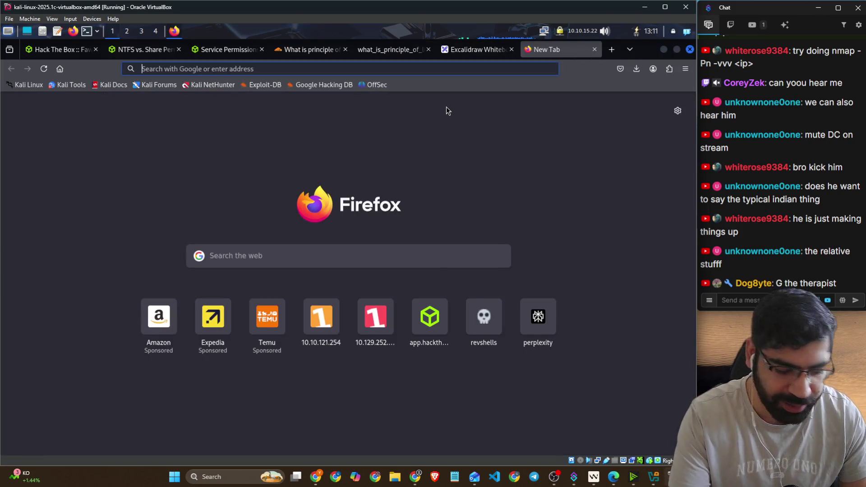
Step: Start a 'connect to' search in the new tab, then switch to the Service Permissions lesson
{"action": "type", "text": "ww"}
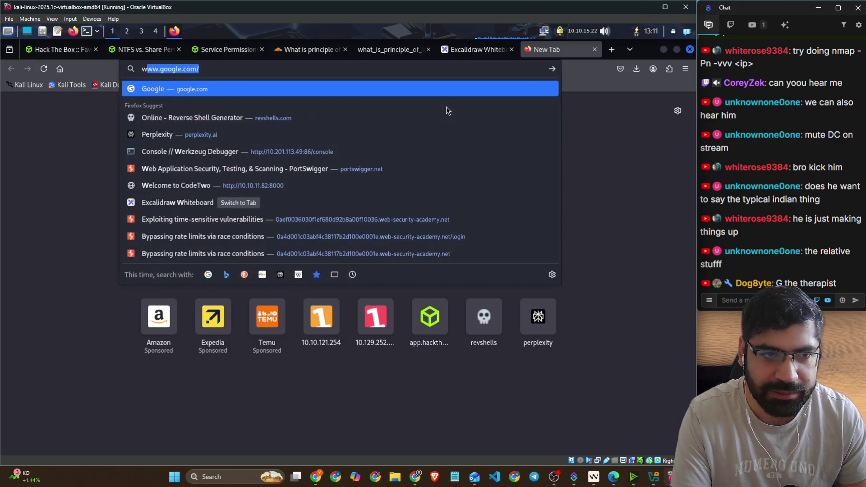
{"action": "key", "text": "BackSpace"}
{"action": "key", "text": "BackSpace"}
{"action": "key", "text": "BackSpace"}
{"action": "type", "text": "connect to"}
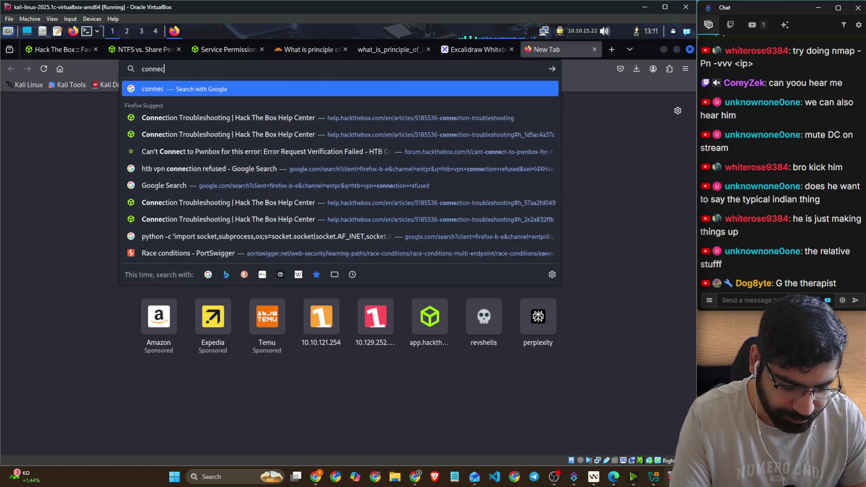
{"action": "left_click", "coordinate": [148, 48]}
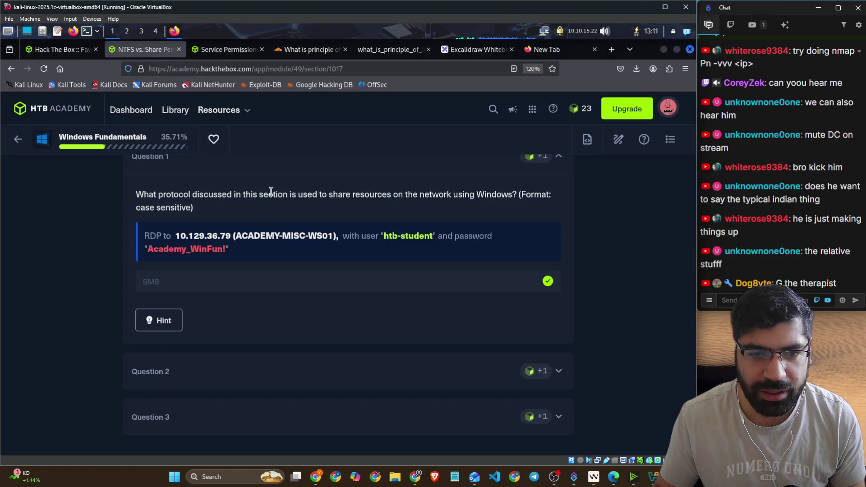
{"action": "key", "text": "alt"}
{"action": "left_click", "coordinate": [227, 72]}
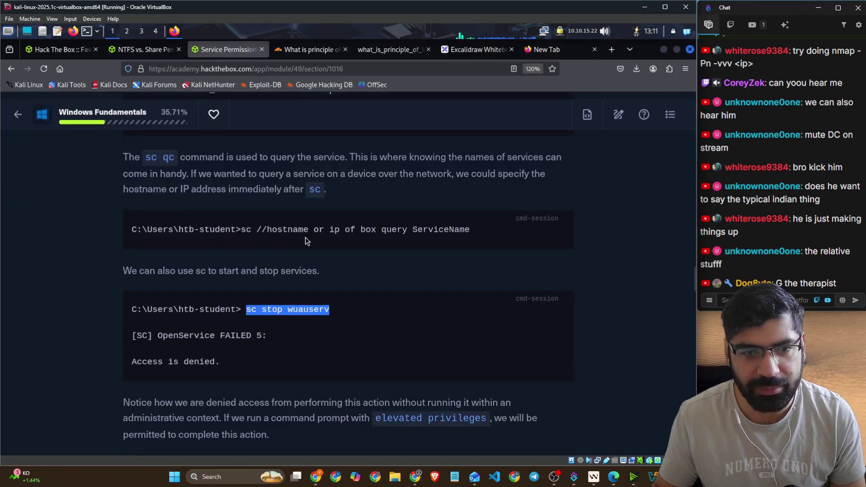
Step: Start typing the xfreerdp3 /v: command in the Kali terminal
{"action": "key", "text": "alt+Tab"}
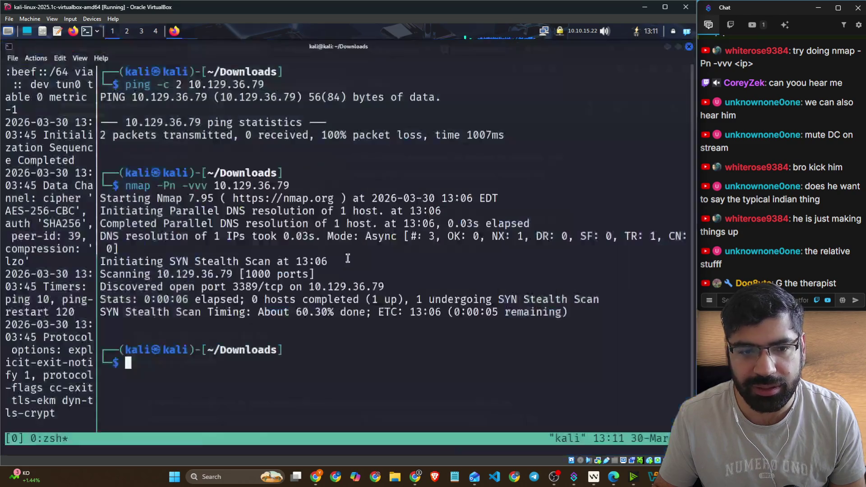
{"action": "type", "text": "xfree"}
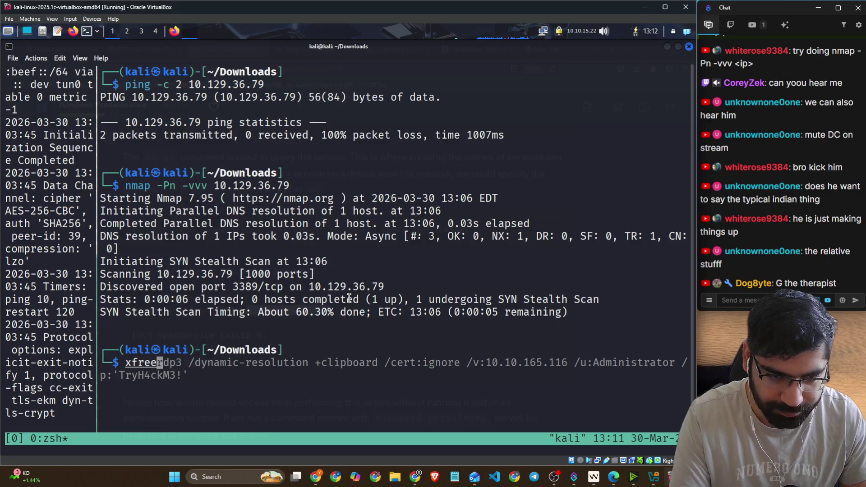
{"action": "type", "text": "rdp"}
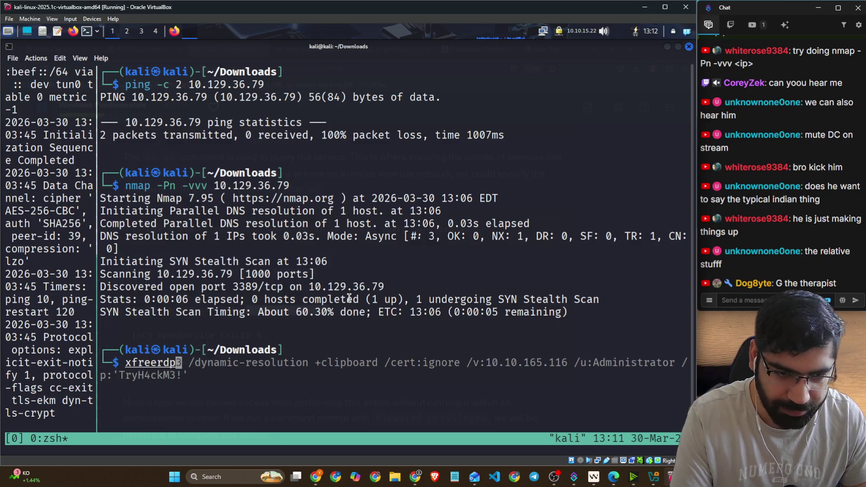
{"action": "type", "text": "3"}
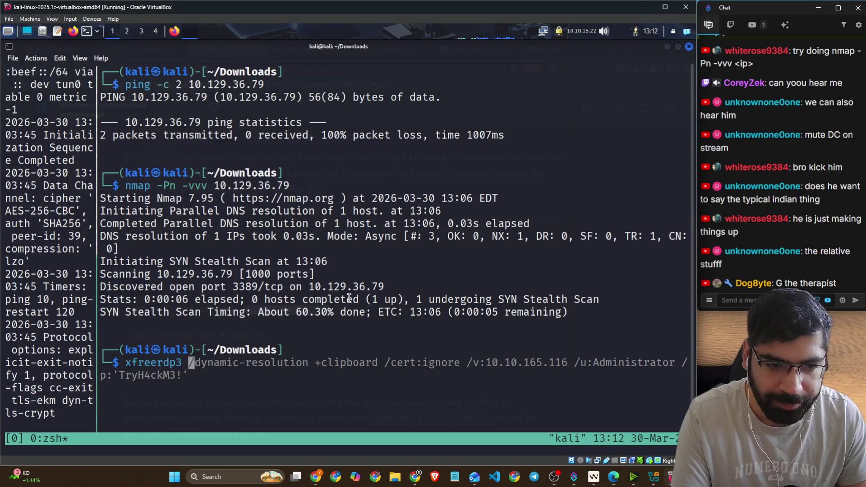
{"action": "key", "text": "BackSpace"}
{"action": "key", "text": "BackSpace"}
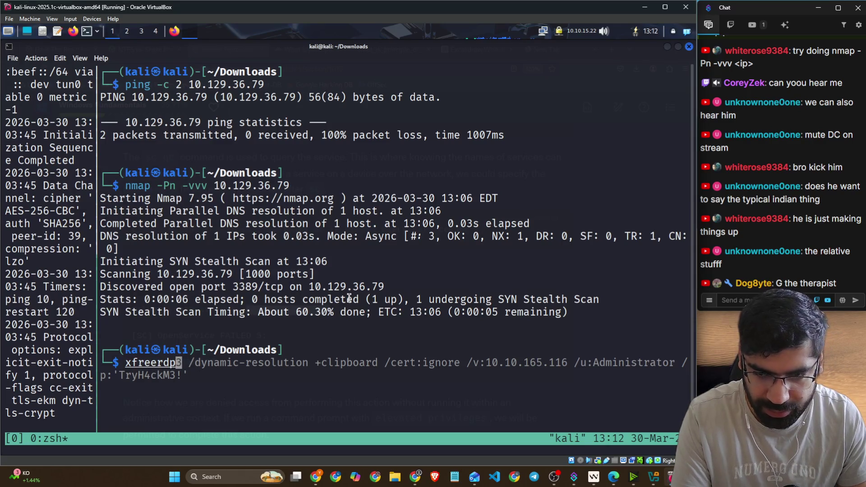
{"action": "type", "text": "3 "}
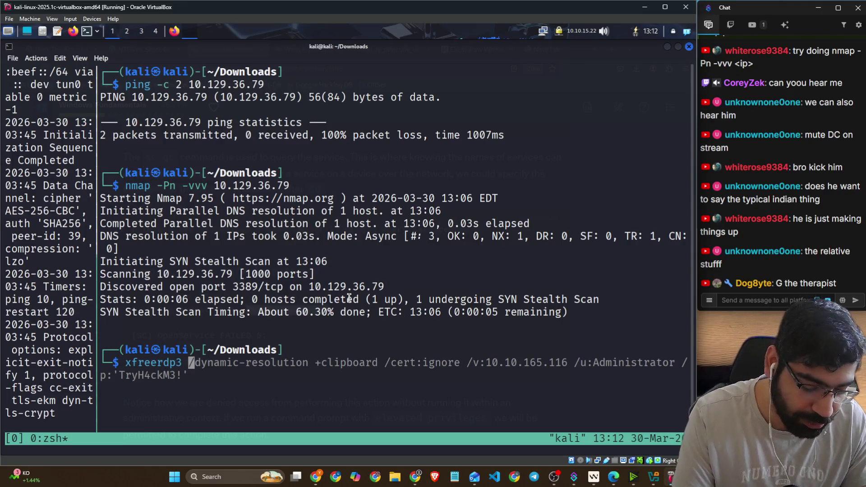
{"action": "type", "text": "/v:"}
{"action": "key", "text": "BackSpace"}
{"action": "key", "text": "BackSpace"}
{"action": "key", "text": "BackSpace"}
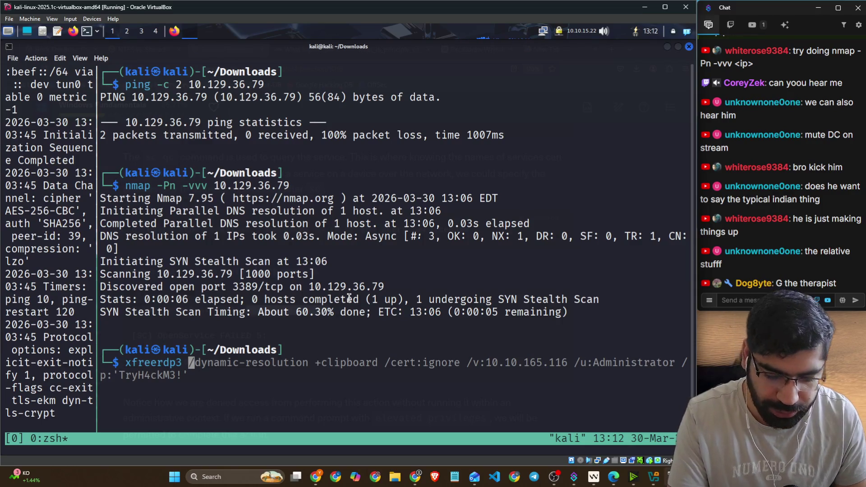
{"action": "type", "text": "/v:"}
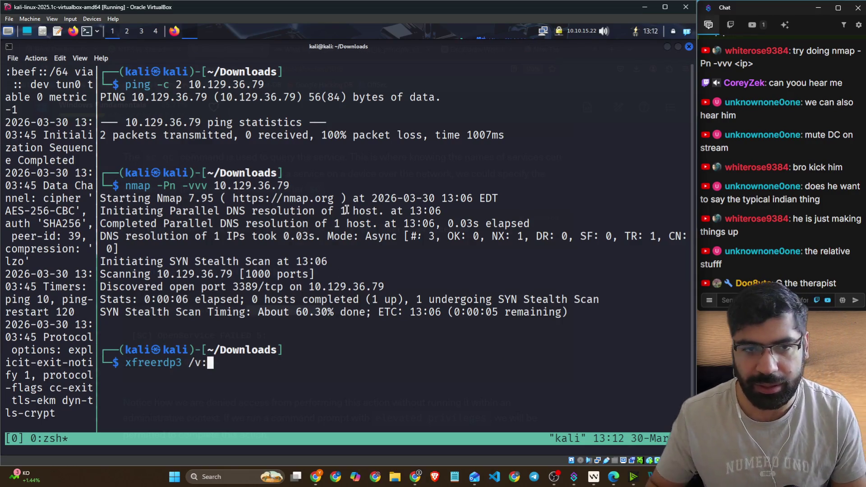
Step: Copy the target IP 10.129.36.79 from the lesson and paste it after /v:
{"action": "key", "text": "alt+Tab"}
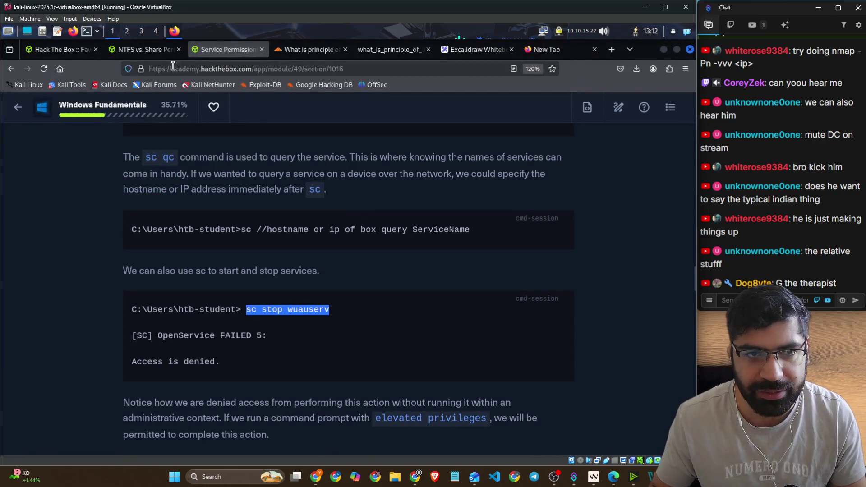
{"action": "left_click", "coordinate": [148, 52]}
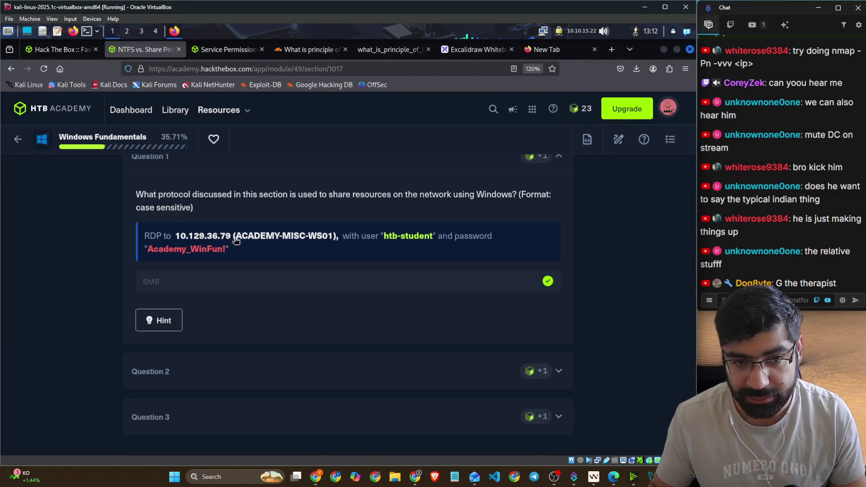
{"action": "left_click", "coordinate": [220, 239]}
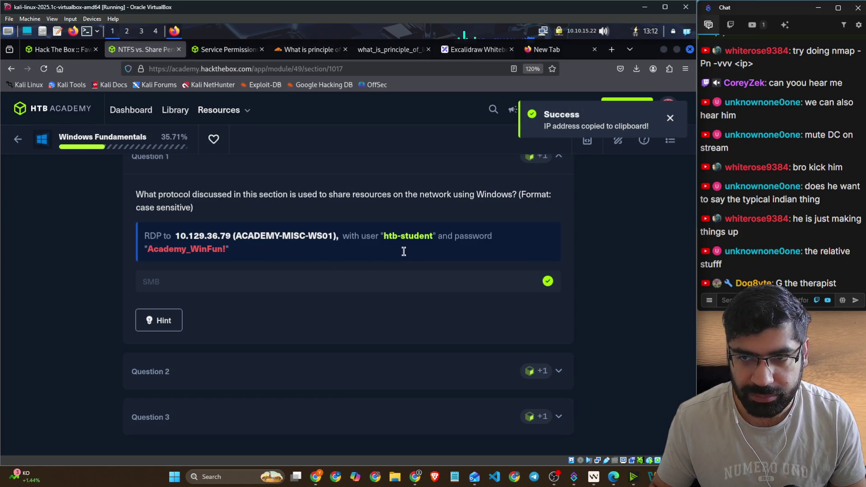
{"action": "key", "text": "alt+Tab"}
{"action": "right_click", "coordinate": [365, 288]}
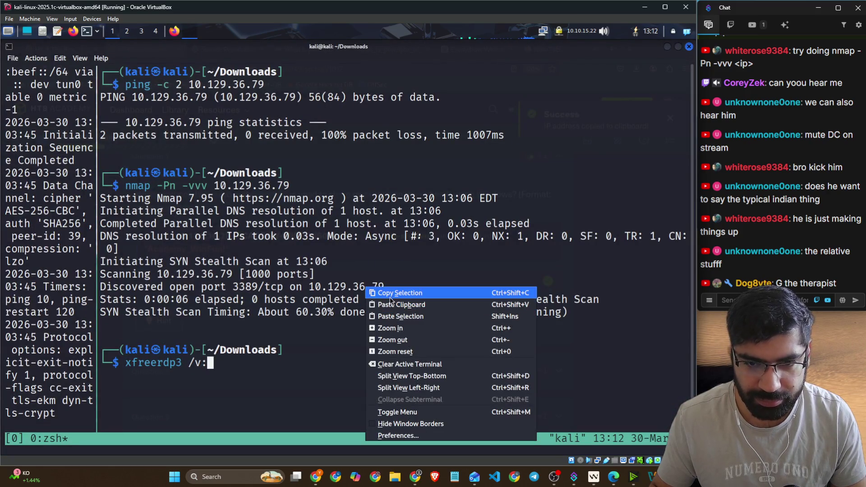
{"action": "left_click", "coordinate": [373, 301]}
{"action": "right_click", "coordinate": [345, 315]}
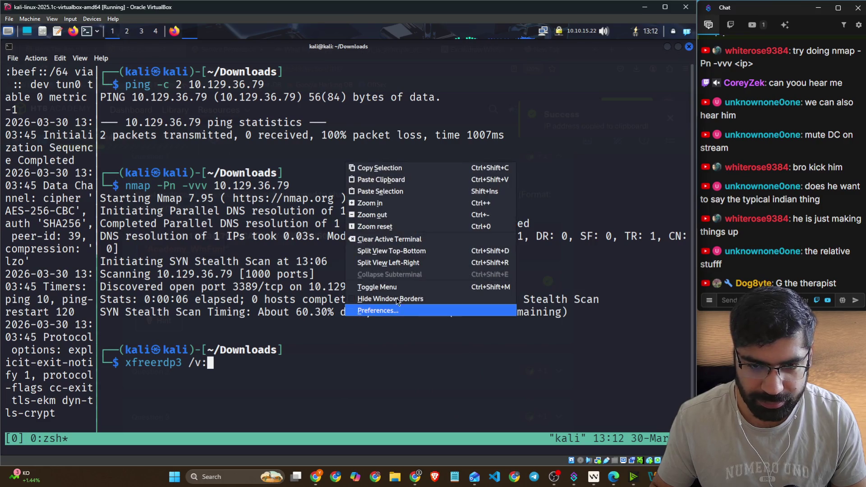
{"action": "left_click", "coordinate": [377, 185]}
Step: Add /u: followed by the copied lab username
{"action": "type", "text": "/u"}
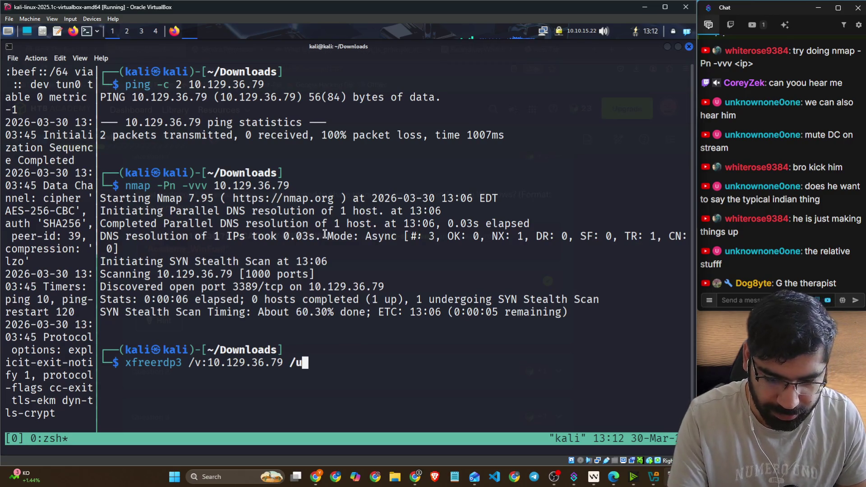
{"action": "type", "text": ":"}
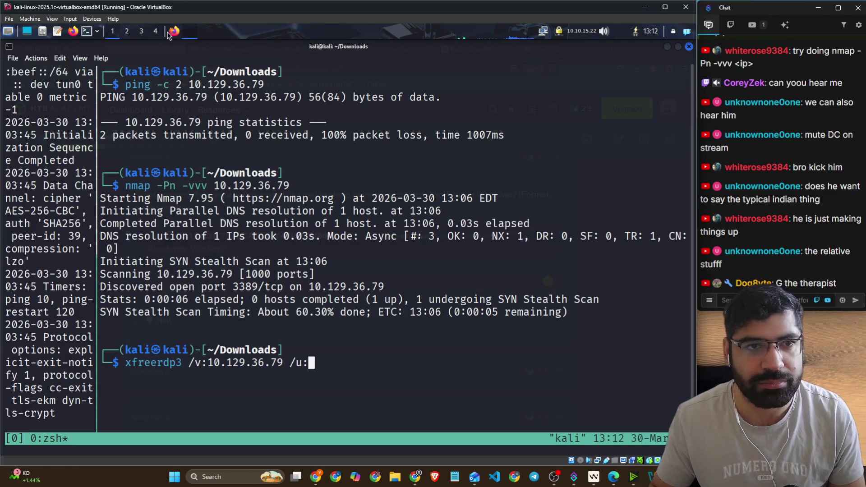
{"action": "left_click", "coordinate": [174, 31]}
{"action": "left_click", "coordinate": [174, 31]}
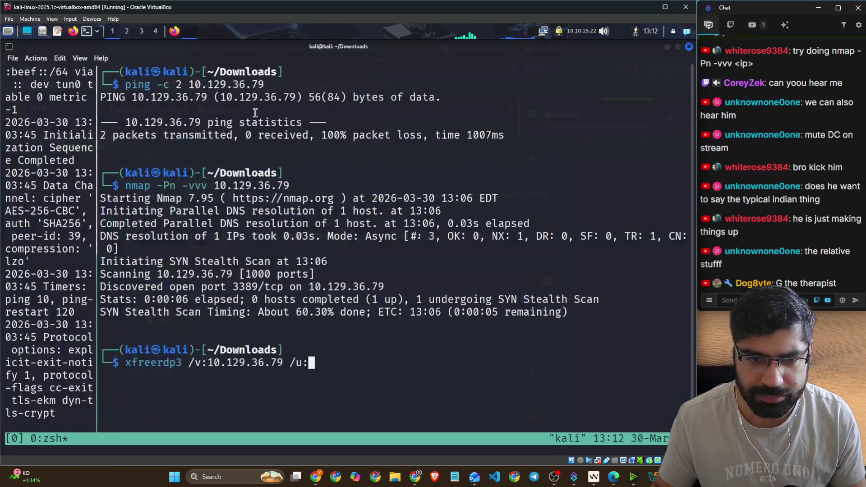
{"action": "right_click", "coordinate": [358, 265]}
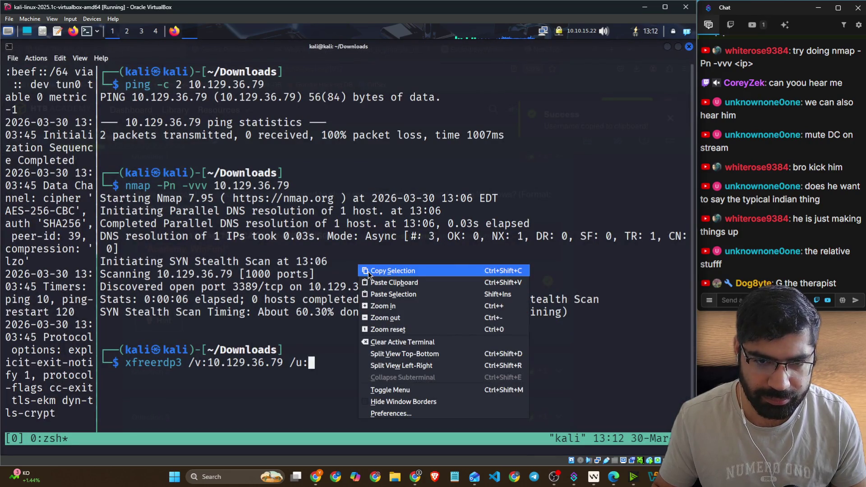
{"action": "left_click", "coordinate": [373, 281]}
Step: Add /p: followed by the lab password copied from the lesson
{"action": "type", "text": "/p:"}
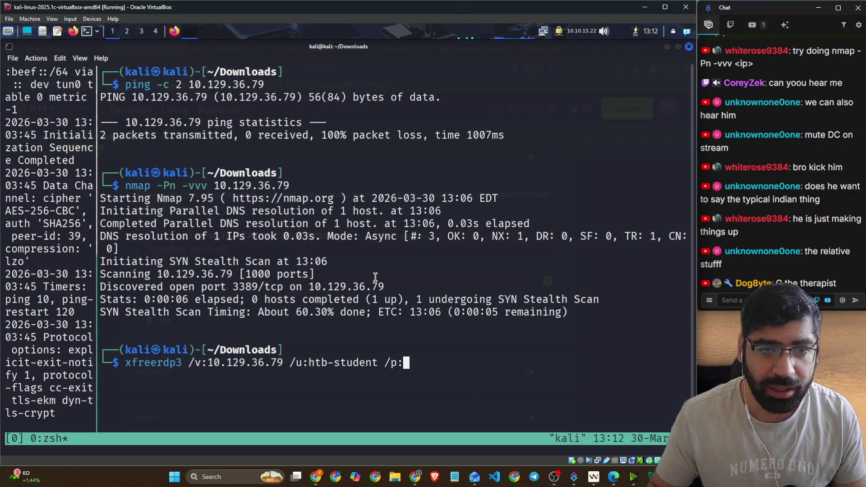
{"action": "left_click", "coordinate": [175, 32]}
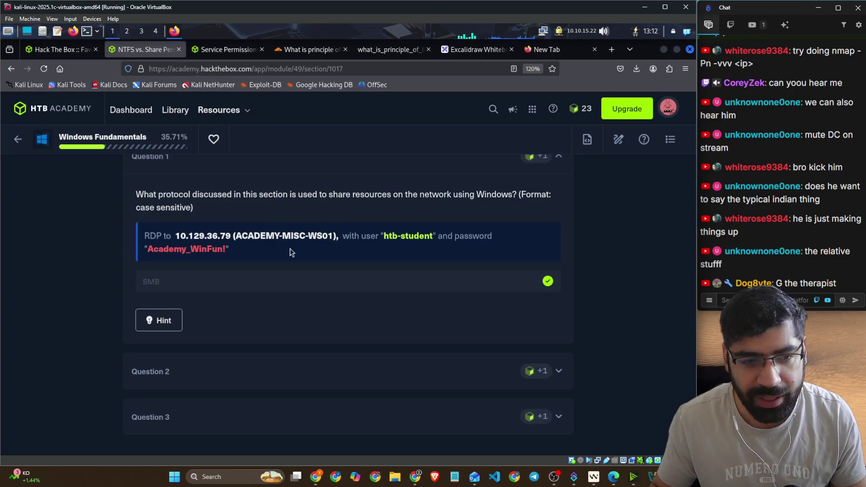
{"action": "left_click", "coordinate": [180, 251]}
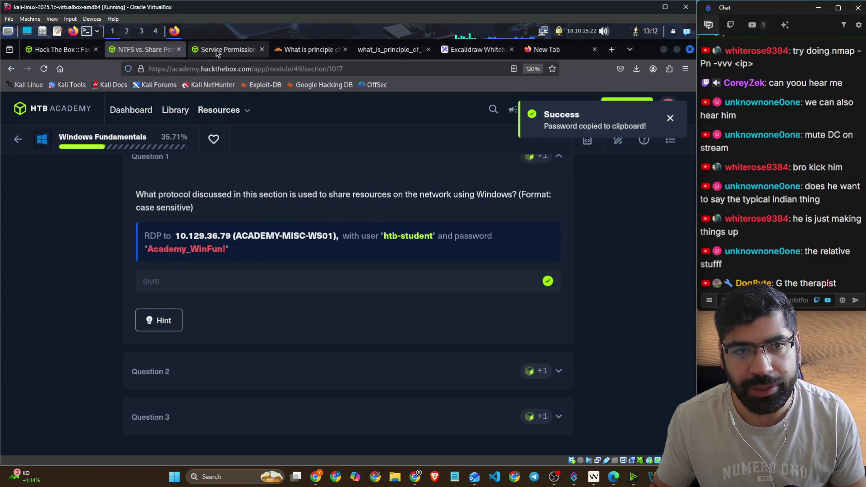
{"action": "left_click", "coordinate": [228, 49]}
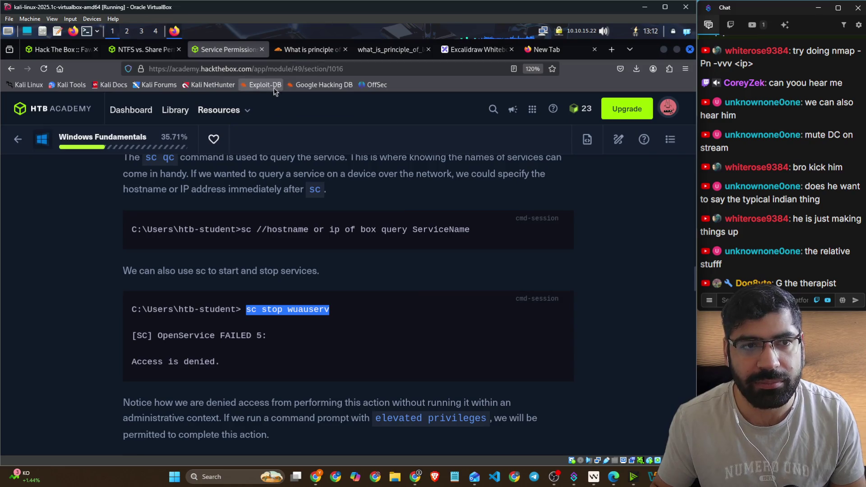
{"action": "key", "text": "alt+Tab"}
{"action": "right_click", "coordinate": [415, 265]}
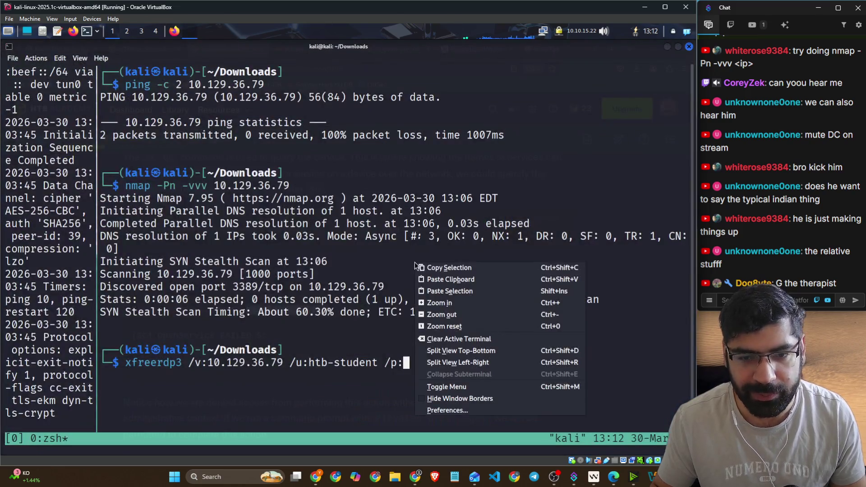
{"action": "left_click", "coordinate": [437, 280]}
Step: Run the xfreerdp3 connection, trust the certificate with Y, and open PowerShell remotely
{"action": "key", "text": "Return"}
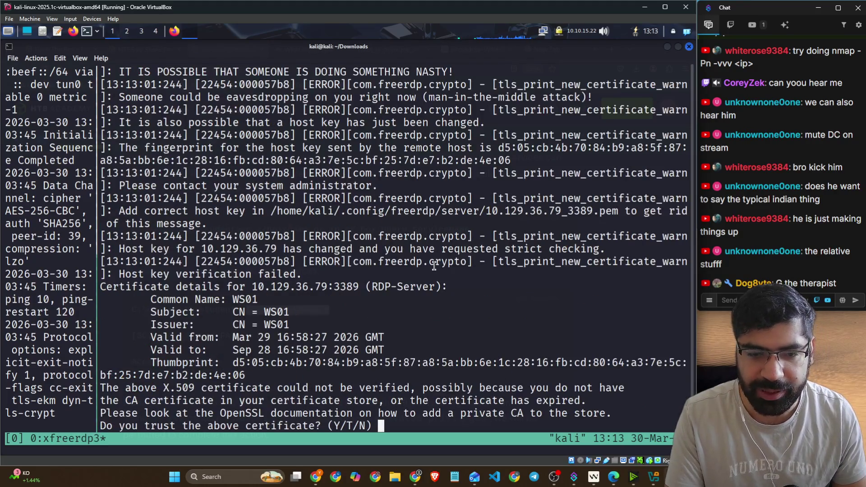
{"action": "type", "text": "Y"}
{"action": "key", "text": "Return"}
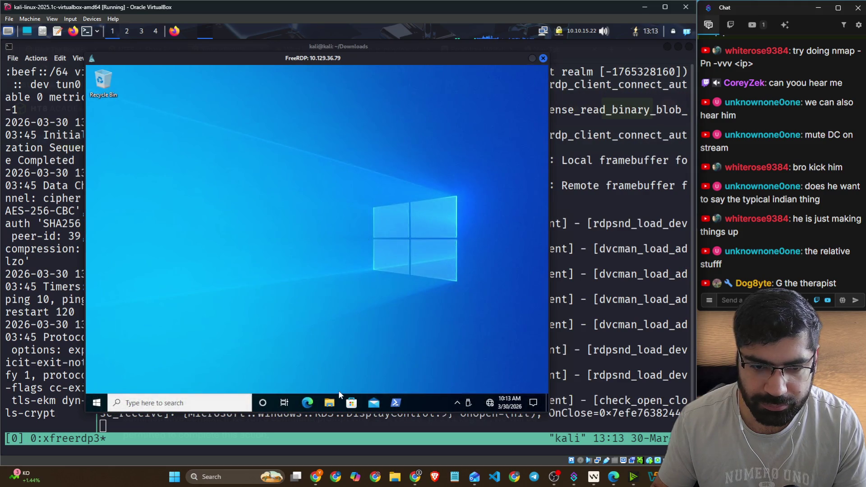
{"action": "left_click", "coordinate": [395, 403]}
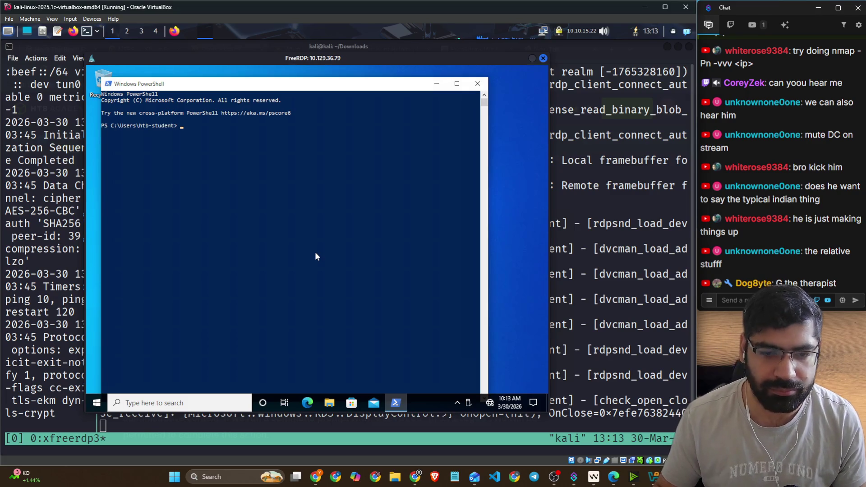
Step: Apply a larger PowerShell console font and reposition the remote desktop and PowerShell windows
{"action": "right_click", "coordinate": [214, 88]}
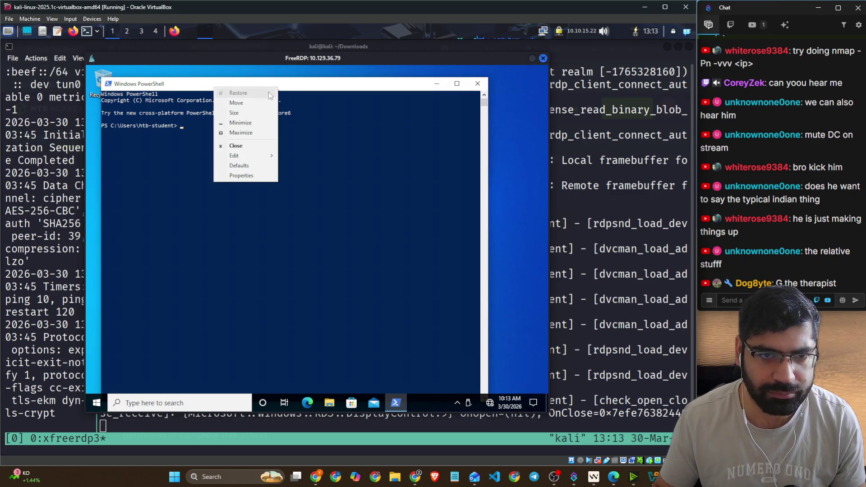
{"action": "left_click", "coordinate": [239, 178]}
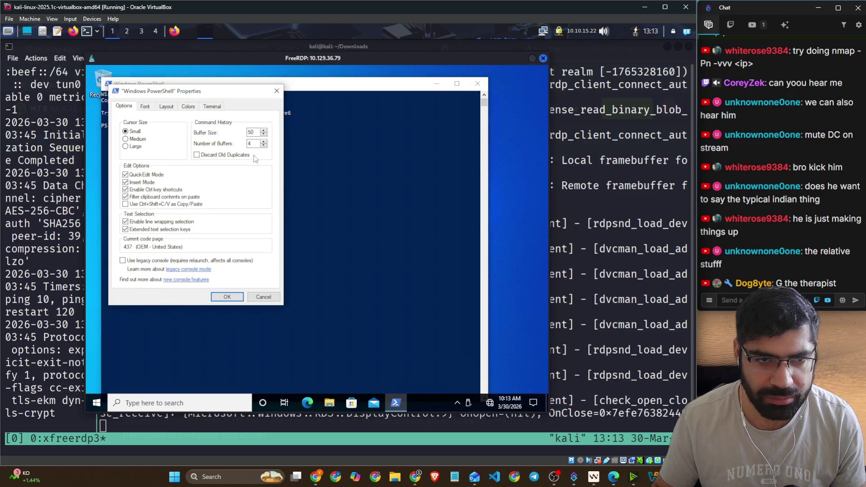
{"action": "left_click", "coordinate": [145, 106]}
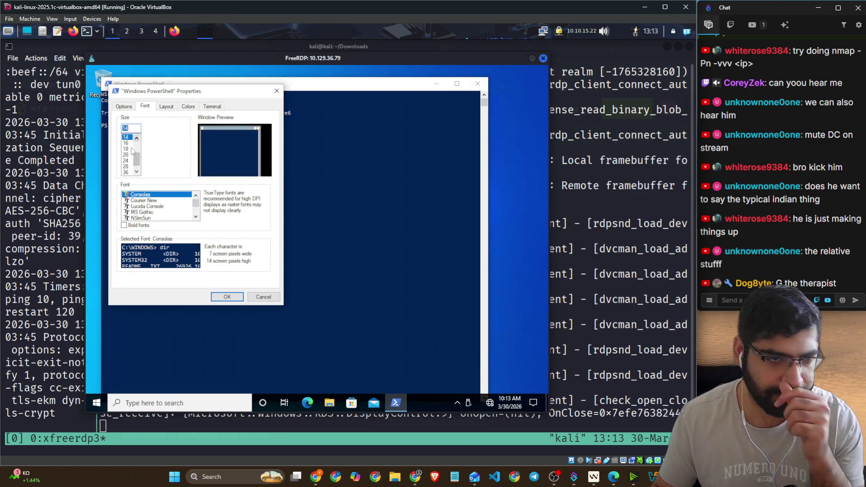
{"action": "left_click", "coordinate": [227, 297]}
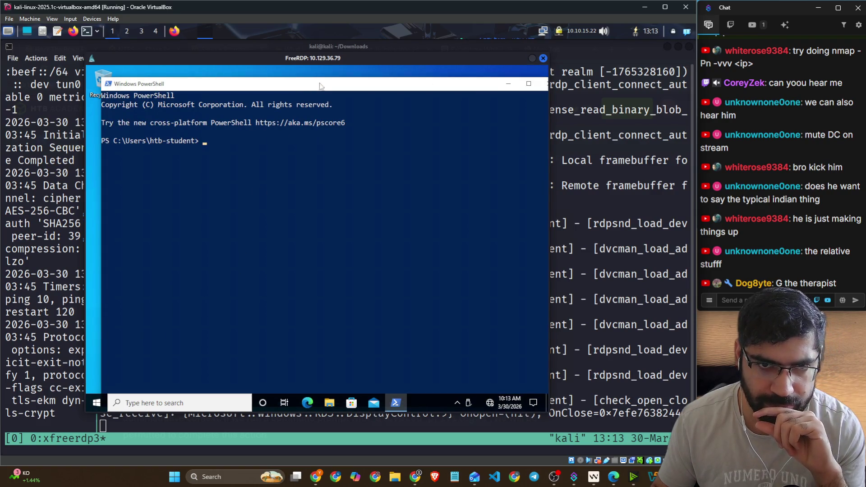
{"action": "left_click_drag", "start_coordinate": [319, 85], "coordinate": [307, 74]}
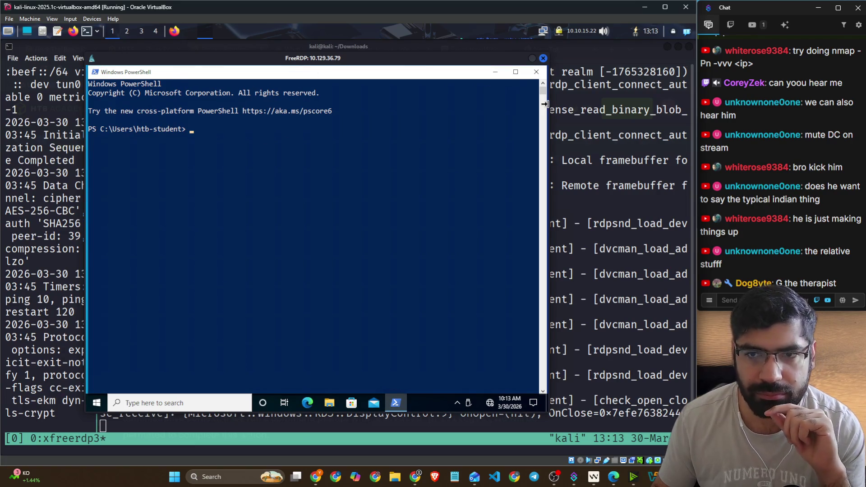
{"action": "left_click_drag", "start_coordinate": [545, 105], "coordinate": [511, 106]}
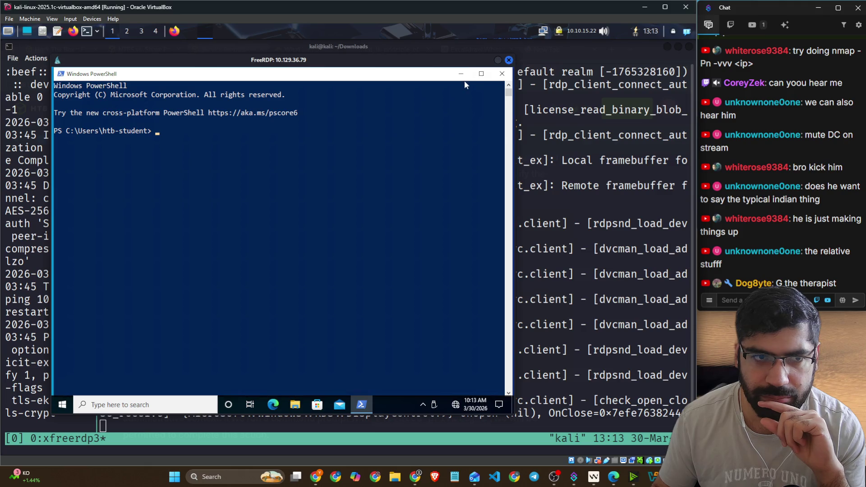
{"action": "left_click_drag", "start_coordinate": [514, 66], "coordinate": [481, 92]}
Step: Choose a larger font size in PowerShell Properties again and confirm with OK
{"action": "right_click", "coordinate": [281, 100]}
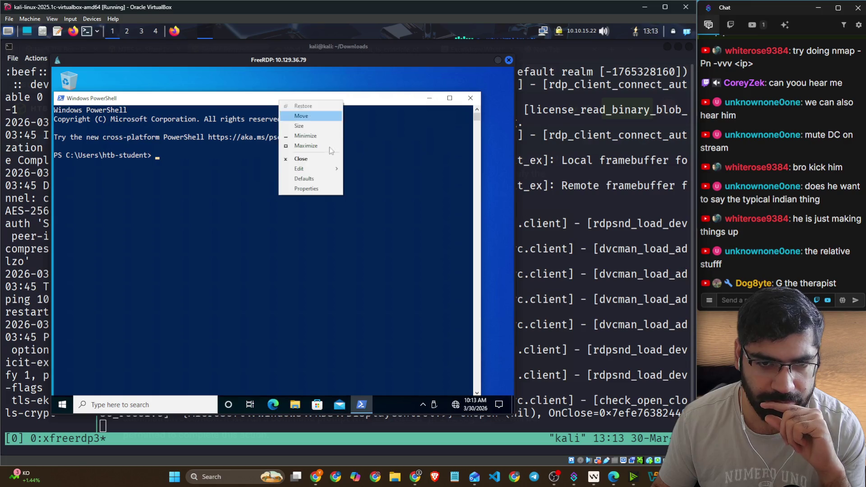
{"action": "left_click", "coordinate": [329, 189]}
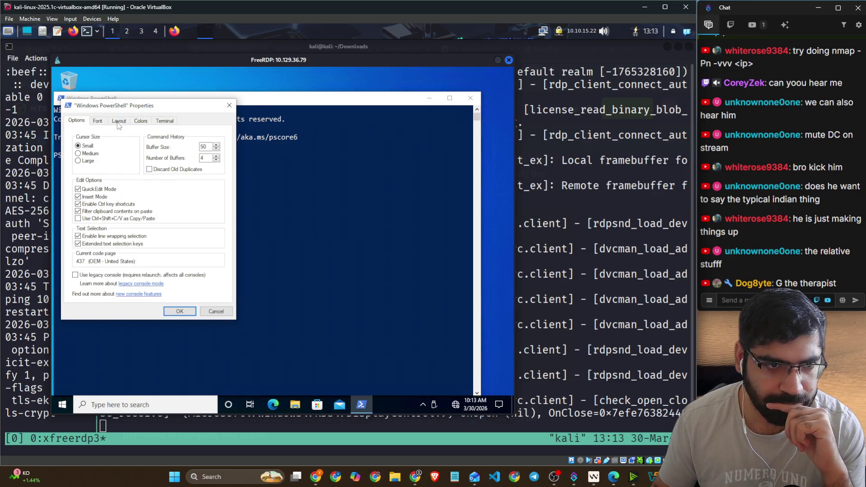
{"action": "left_click", "coordinate": [97, 121]}
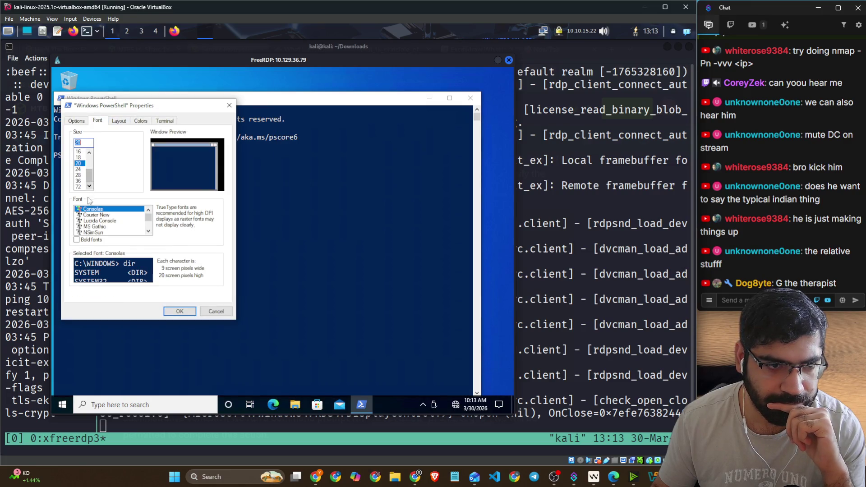
{"action": "left_click", "coordinate": [79, 169]}
{"action": "left_click", "coordinate": [180, 312]}
Step: Maximize the PowerShell window to fill the remote desktop
{"action": "left_click", "coordinate": [254, 186]}
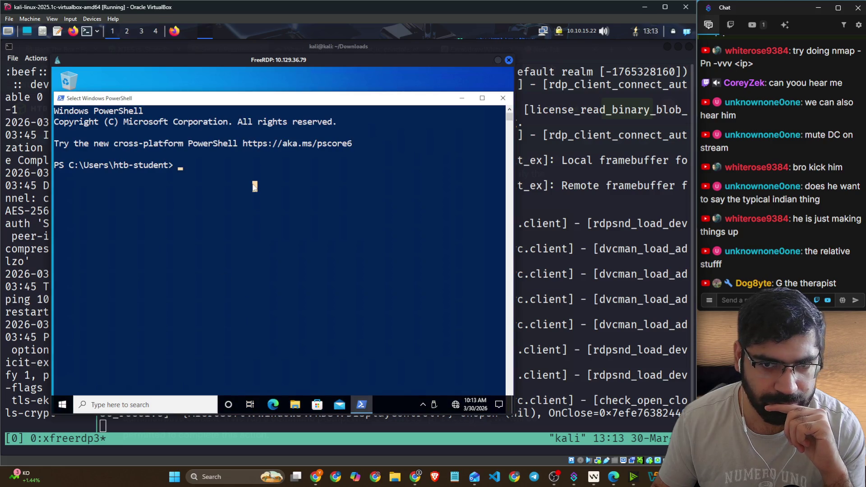
{"action": "double_click", "coordinate": [255, 99]}
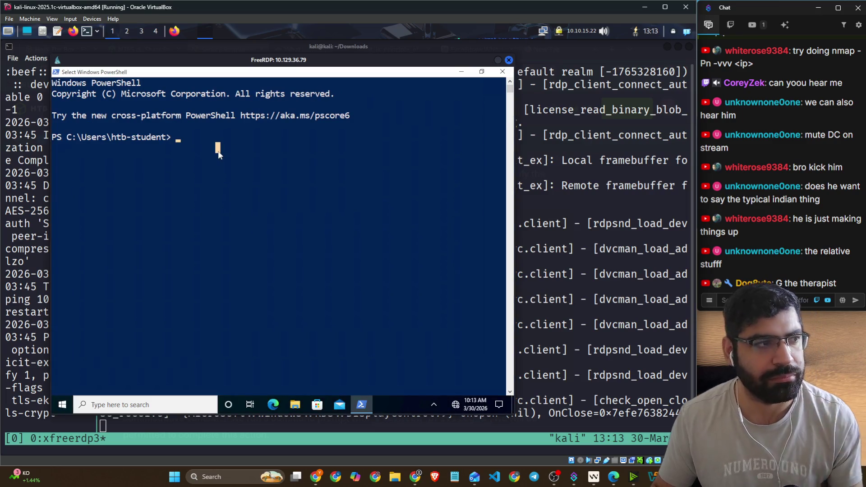
{"action": "left_click", "coordinate": [352, 142]}
{"action": "left_click", "coordinate": [267, 141]}
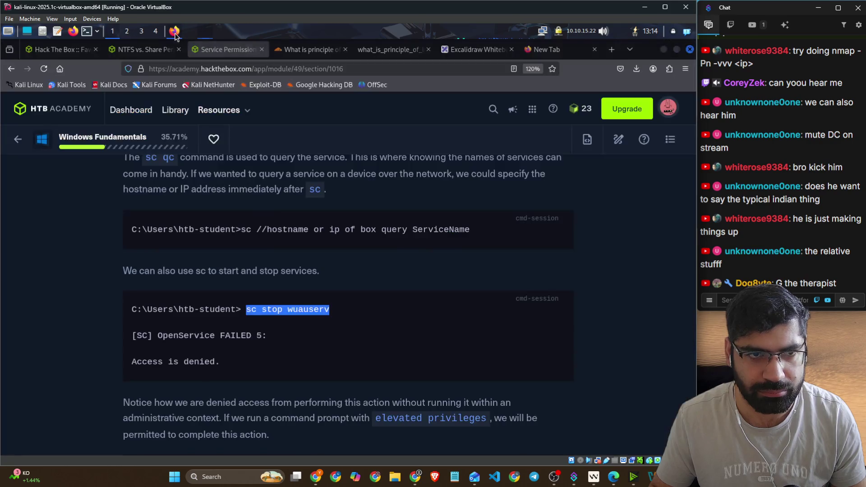
Step: Copy the 'sc qc wuauserv' command from the HTB Academy lesson
{"action": "left_click", "coordinate": [174, 31]}
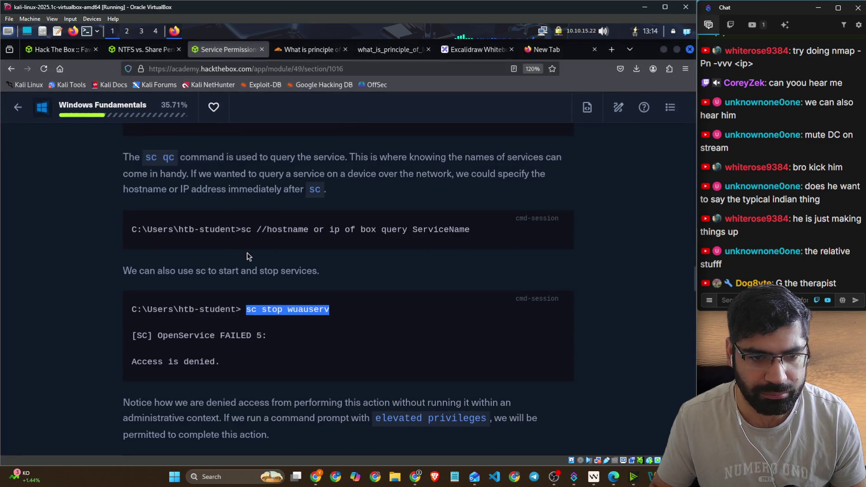
{"action": "key", "text": "alt"}
{"action": "scroll", "coordinate": [300, 253], "scroll_direction": "down", "scroll_amount": 5}
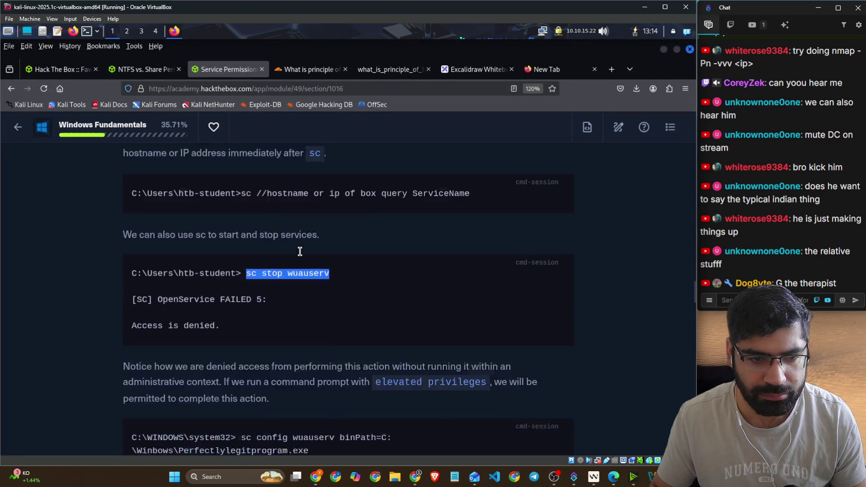
{"action": "key", "text": "alt"}
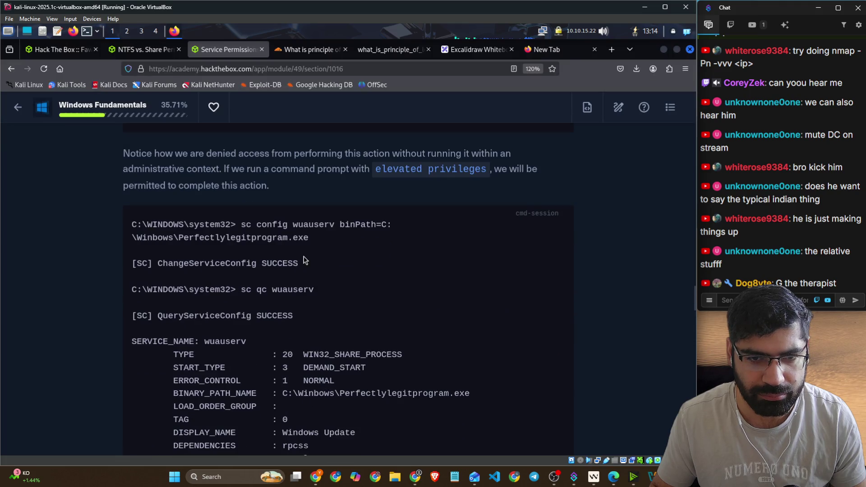
{"action": "scroll", "coordinate": [304, 257], "scroll_direction": "up", "scroll_amount": 4}
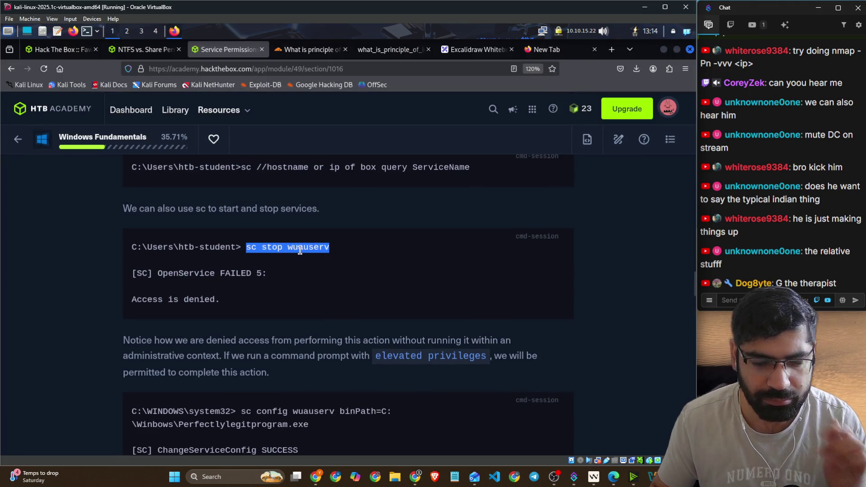
{"action": "scroll", "coordinate": [351, 258], "scroll_direction": "up", "scroll_amount": 4}
{"action": "scroll", "coordinate": [352, 256], "scroll_direction": "up", "scroll_amount": 4}
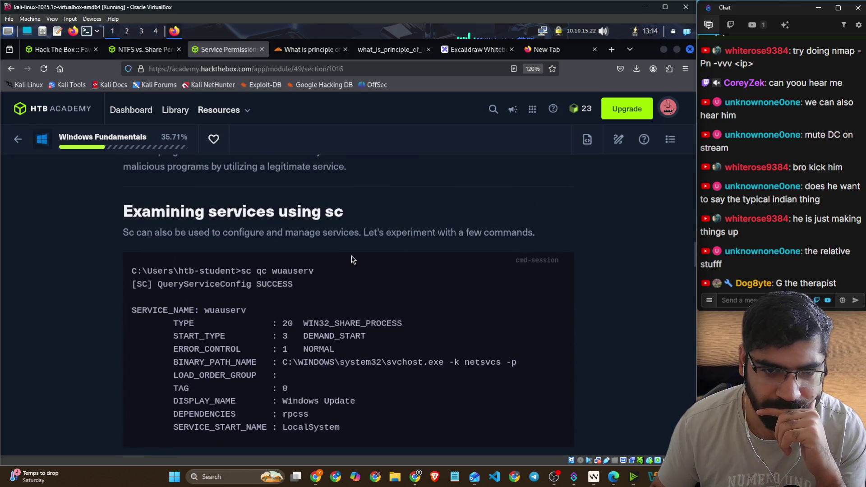
{"action": "key", "text": "alt"}
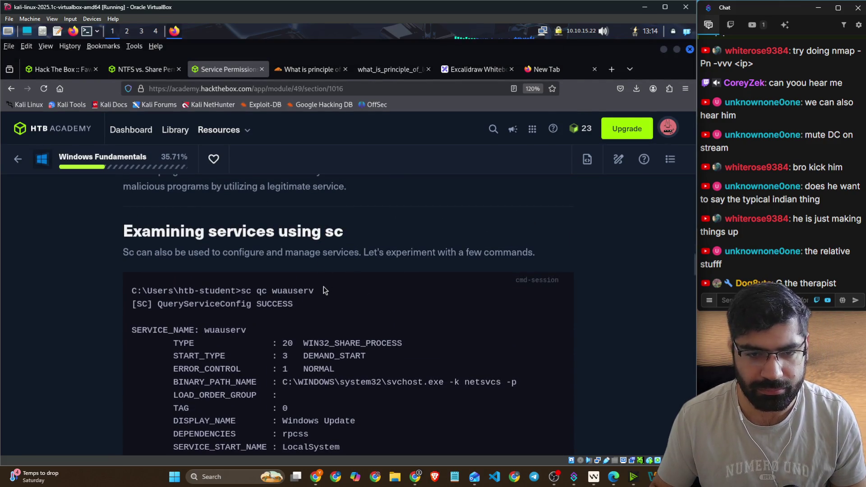
{"action": "left_click_drag", "start_coordinate": [283, 285], "coordinate": [132, 285]}
{"action": "left_click_drag", "start_coordinate": [242, 270], "coordinate": [318, 273]}
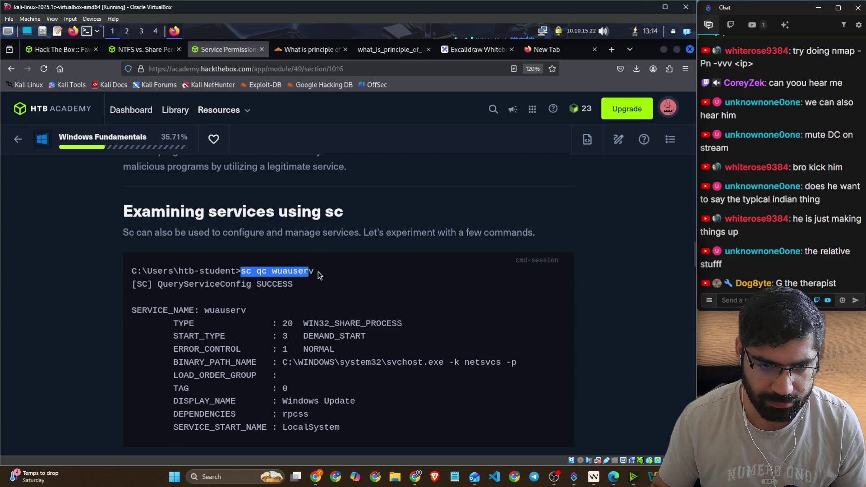
{"action": "right_click", "coordinate": [309, 271]}
{"action": "left_click", "coordinate": [326, 278]}
Step: Type and run 'sc qc wuauserv' in the remote PowerShell console
{"action": "key", "text": "alt+Tab"}
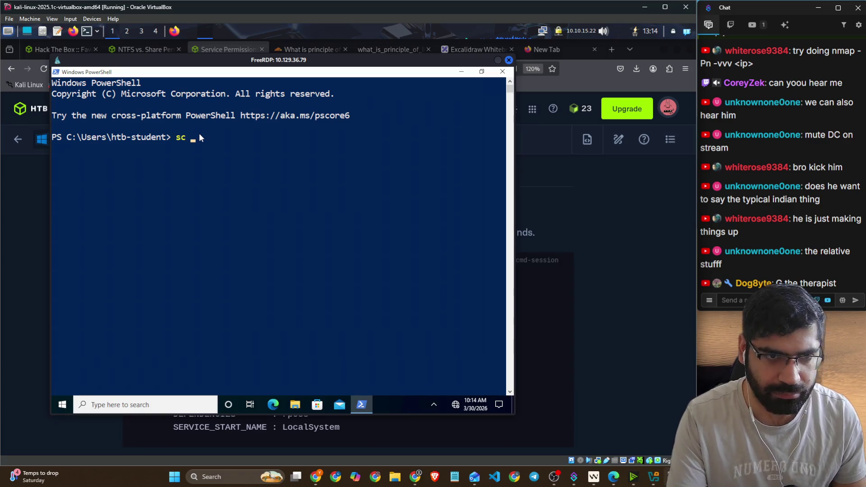
{"action": "type", "text": "qc w"}
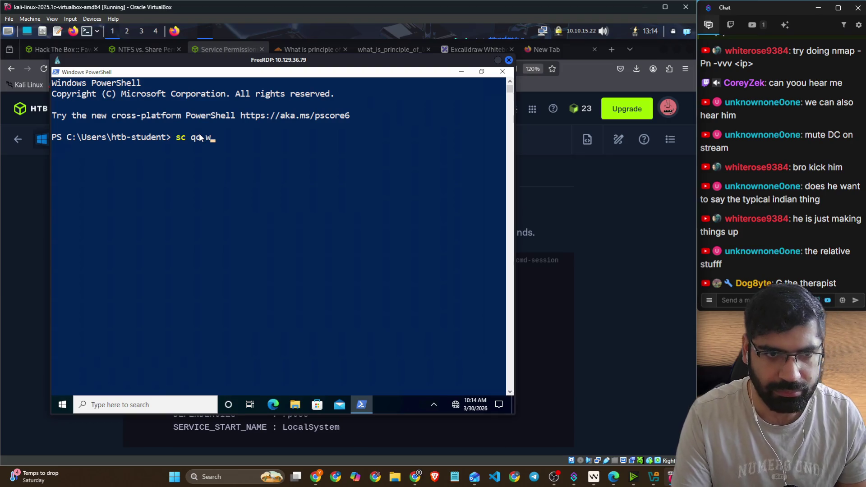
{"action": "left_click", "coordinate": [580, 242]}
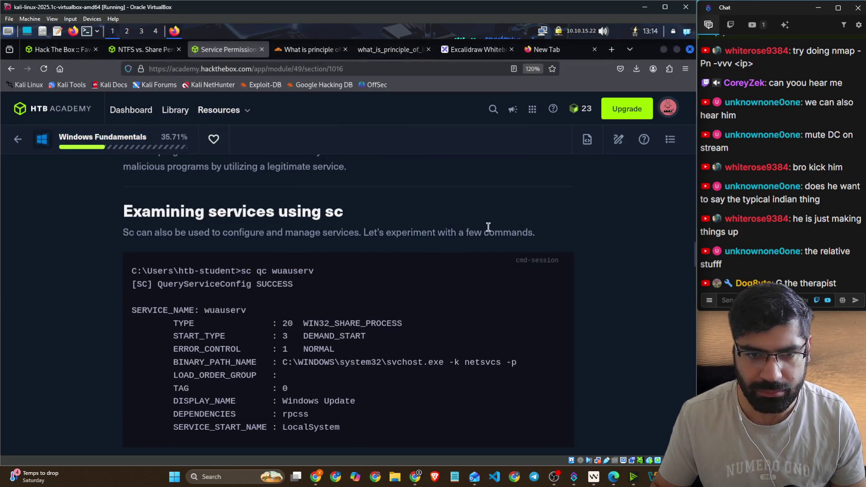
{"action": "key", "text": "alt+Tab"}
{"action": "type", "text": "w"}
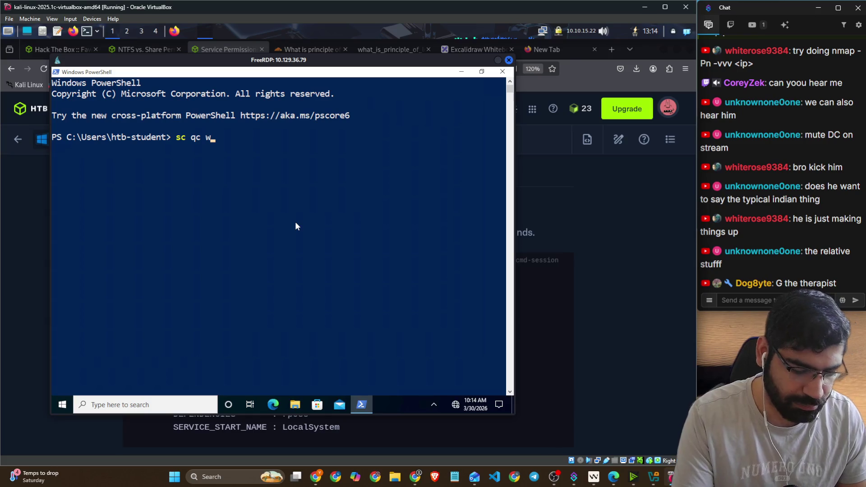
{"action": "type", "text": "ua"}
{"action": "left_click", "coordinate": [630, 259]}
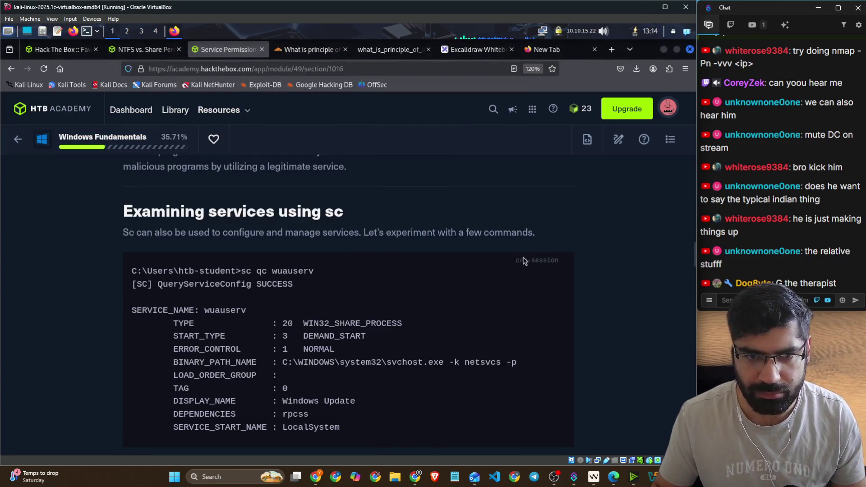
{"action": "key", "text": "alt+Tab"}
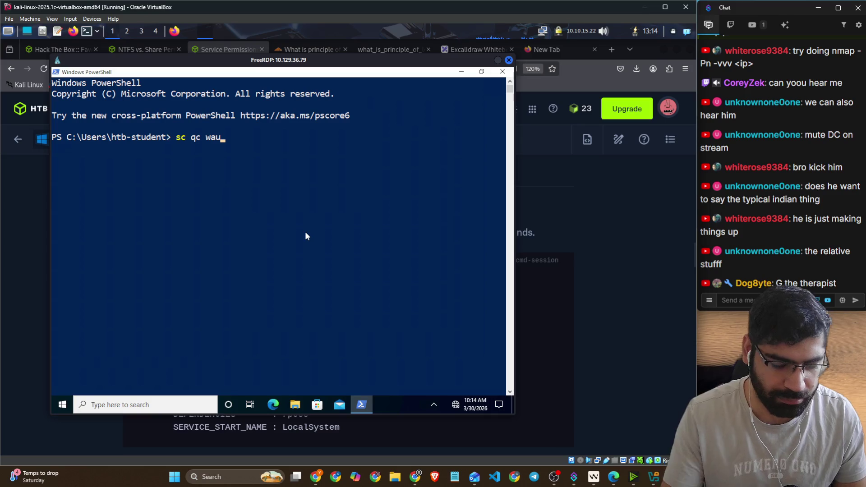
{"action": "key", "text": "BackSpace"}
{"action": "key", "text": "BackSpace"}
{"action": "type", "text": "ua"}
{"action": "type", "text": "us"}
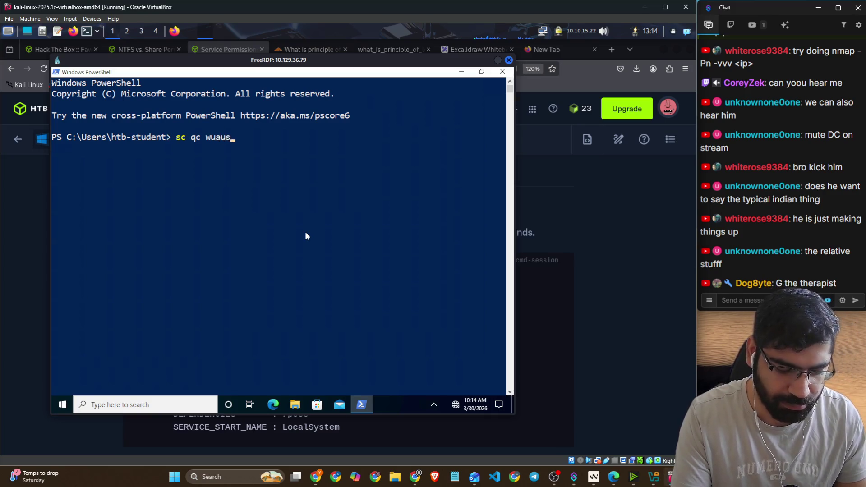
{"action": "type", "text": "erv"}
{"action": "left_click", "coordinate": [648, 342]}
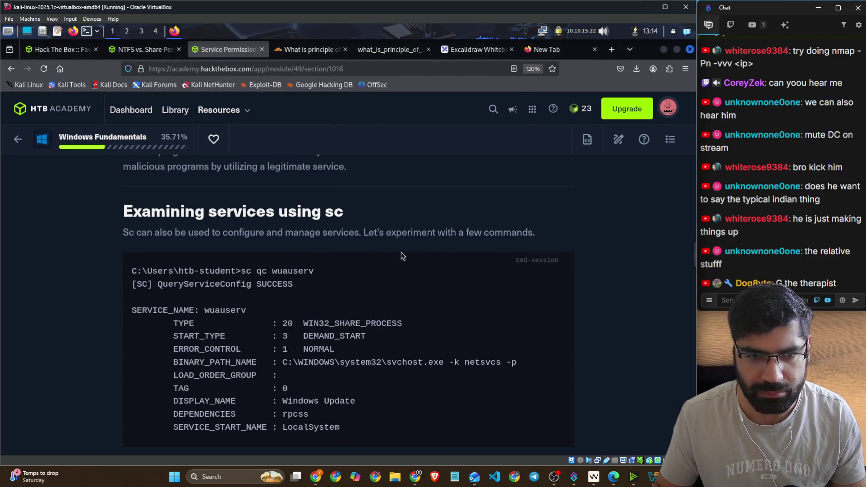
{"action": "key", "text": "alt+Tab"}
{"action": "key", "text": "Return"}
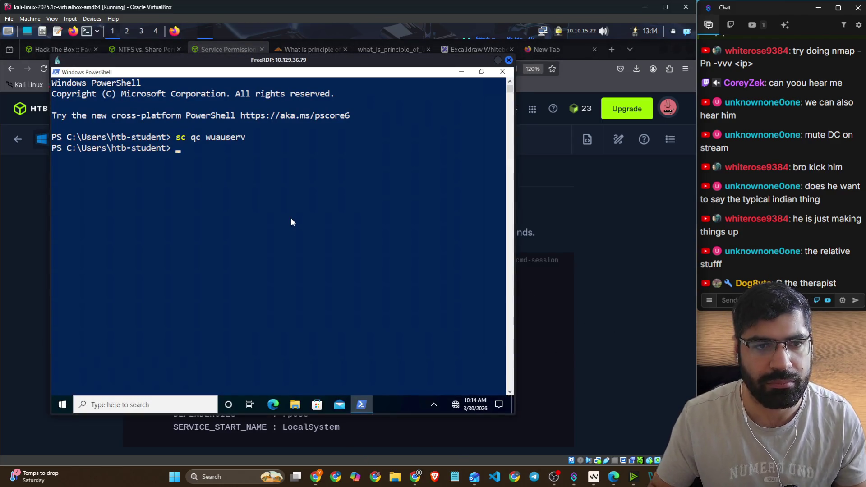
Step: Copy 'sc qc wuauserv' from the lesson again, paste it into PowerShell, and run it
{"action": "left_click", "coordinate": [574, 254]}
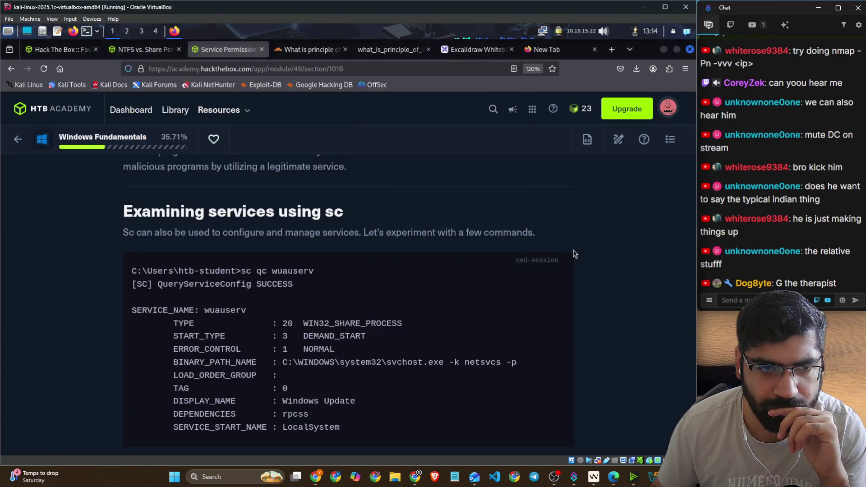
{"action": "mouse_move", "coordinate": [315, 271]}
{"action": "left_mouse_down"}
{"action": "mouse_move", "coordinate": [243, 272]}
{"action": "mouse_move", "coordinate": [256, 272]}
{"action": "left_mouse_up"}
{"action": "right_click", "coordinate": [257, 272]}
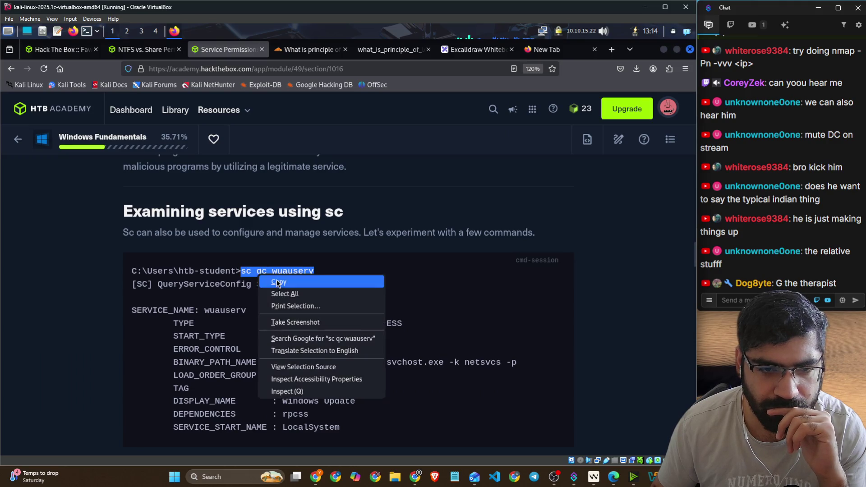
{"action": "left_click", "coordinate": [264, 279]}
{"action": "key", "text": "alt+Tab"}
{"action": "right_click", "coordinate": [265, 279]}
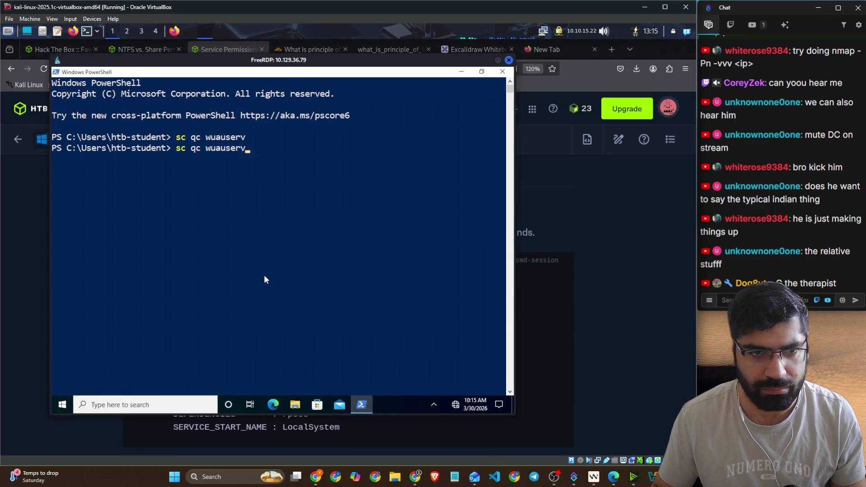
{"action": "key", "text": "Return"}
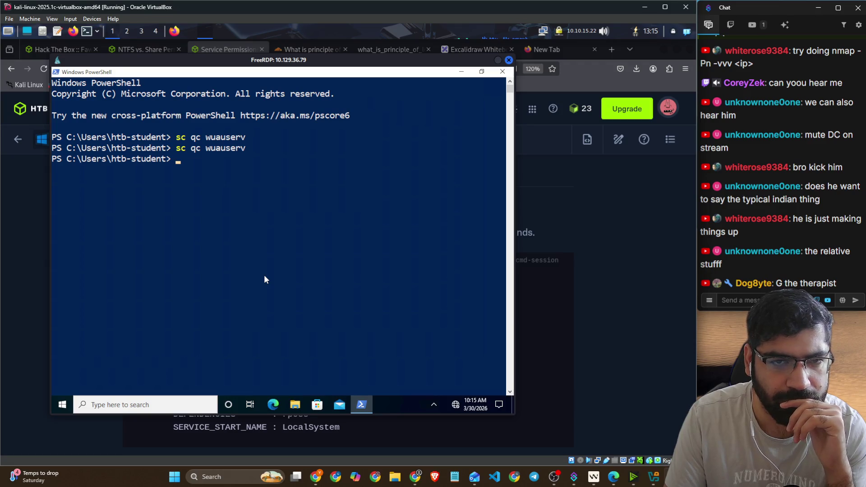
Step: Scroll the lesson down to the sc sdshow example
{"action": "left_click", "coordinate": [570, 306]}
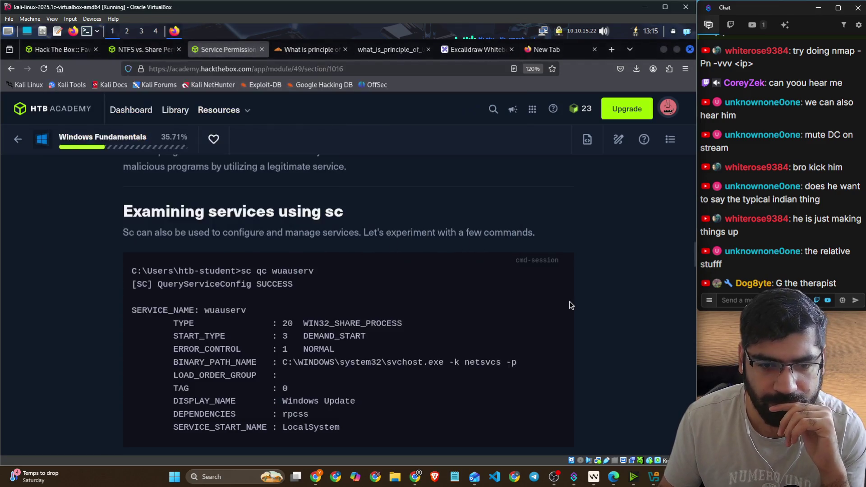
{"action": "scroll", "coordinate": [435, 309], "scroll_direction": "down", "scroll_amount": 7}
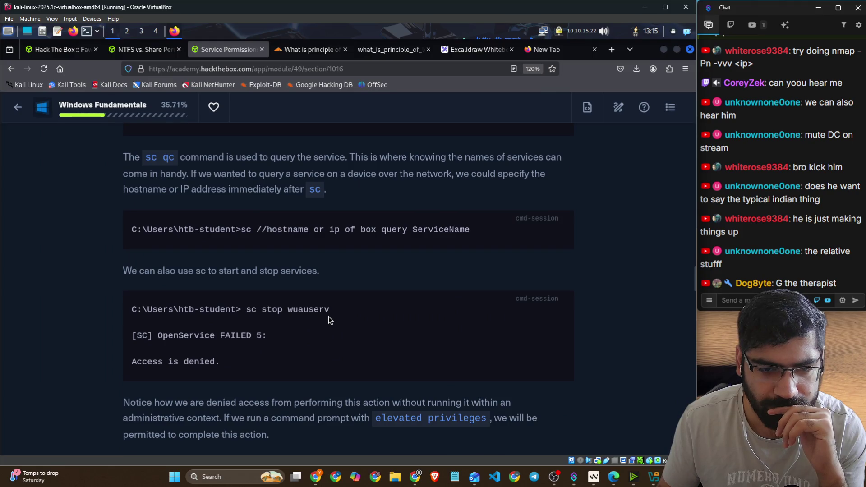
{"action": "scroll", "coordinate": [462, 321], "scroll_direction": "down", "scroll_amount": 5}
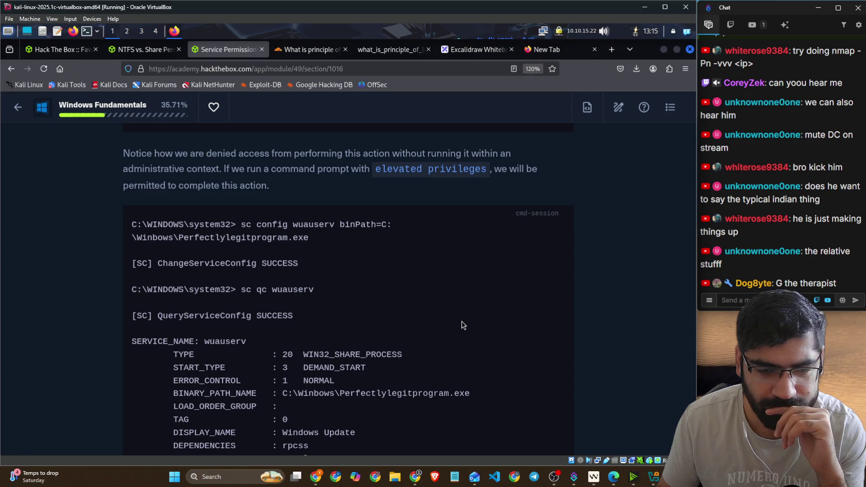
{"action": "scroll", "coordinate": [462, 321], "scroll_direction": "down", "scroll_amount": 4}
{"action": "scroll", "coordinate": [462, 320], "scroll_direction": "down", "scroll_amount": 1}
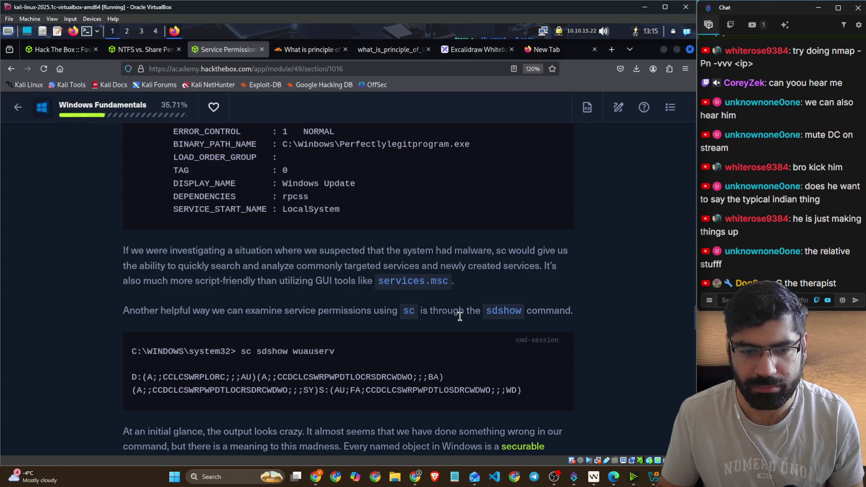
{"action": "key", "text": "alt+Tab"}
{"action": "left_click", "coordinate": [177, 400]}
Step: Launch the Services app by searching 'services' in Windows
{"action": "type", "text": "services"}
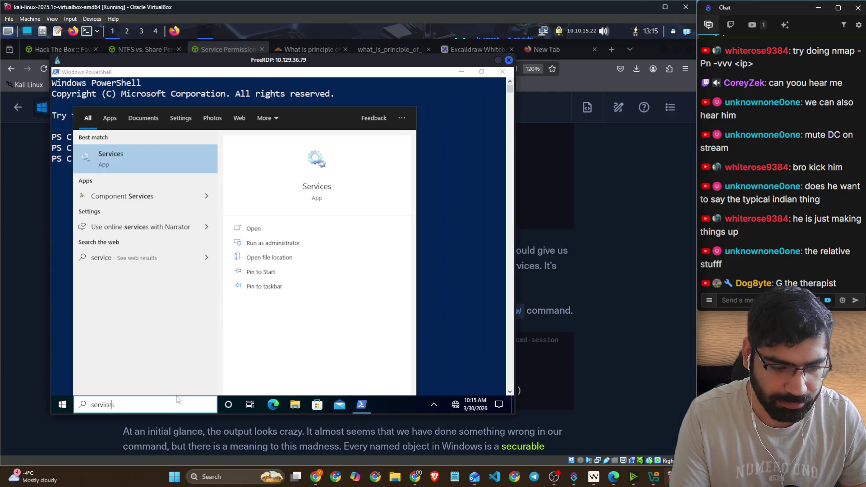
{"action": "key", "text": "Return"}
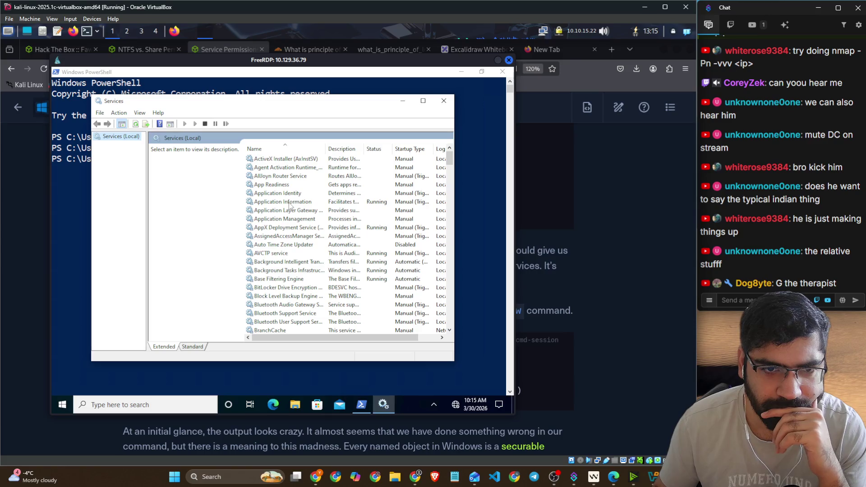
{"action": "scroll", "coordinate": [287, 205], "scroll_direction": "down", "scroll_amount": 4}
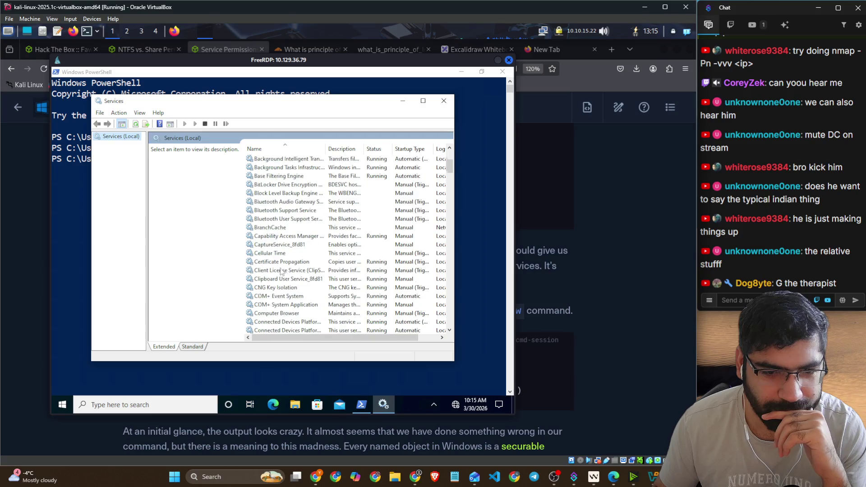
Step: Enlarge the Services window and widen its Description column
{"action": "left_click_drag", "start_coordinate": [453, 362], "coordinate": [493, 392]}
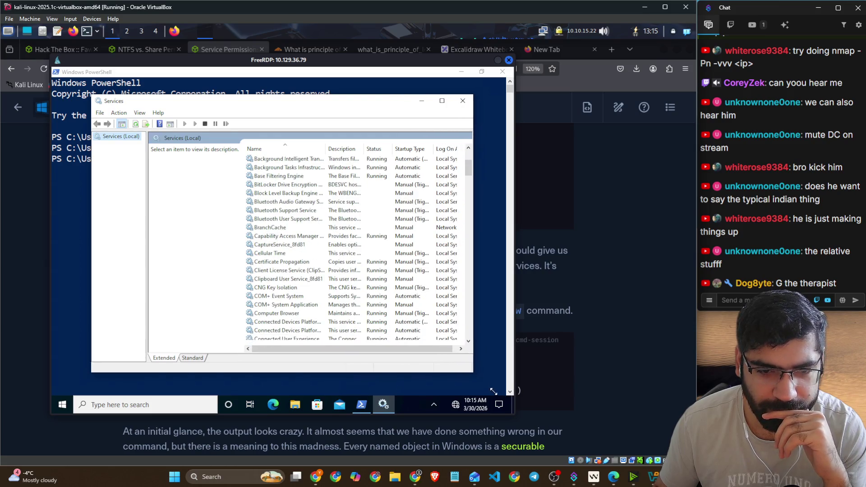
{"action": "scroll", "coordinate": [451, 279], "scroll_direction": "down", "scroll_amount": 2}
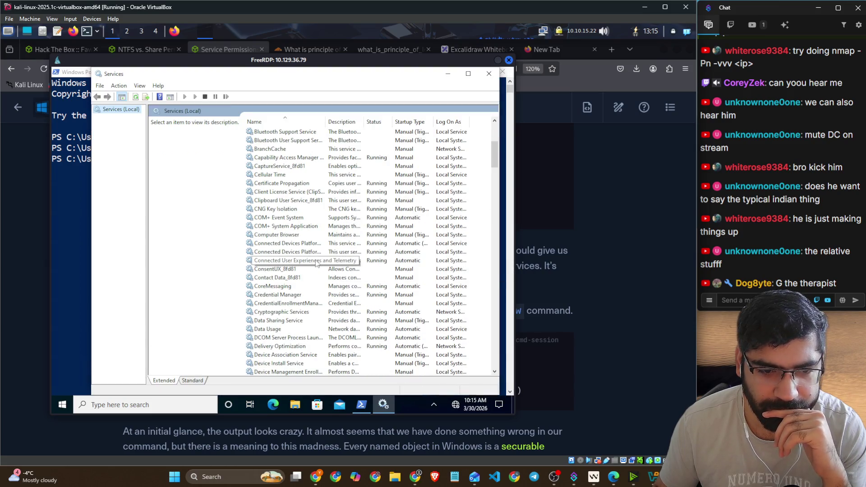
{"action": "scroll", "coordinate": [298, 253], "scroll_direction": "up", "scroll_amount": 6}
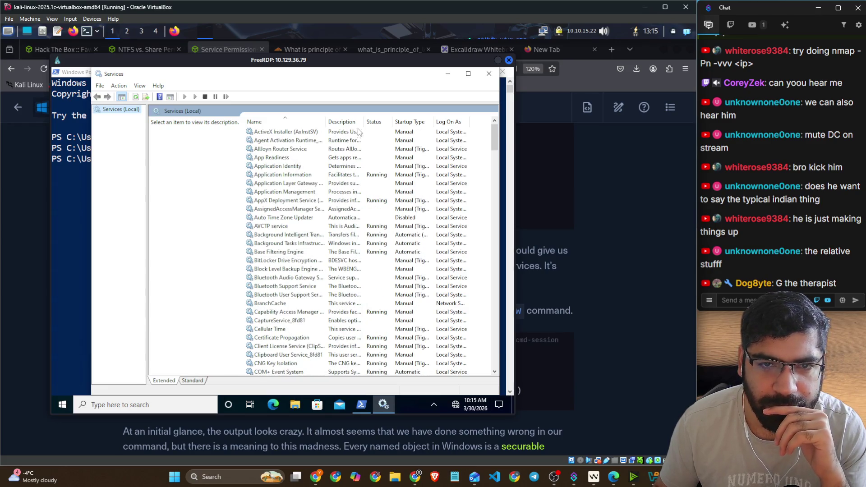
{"action": "left_click_drag", "start_coordinate": [363, 122], "coordinate": [378, 123]}
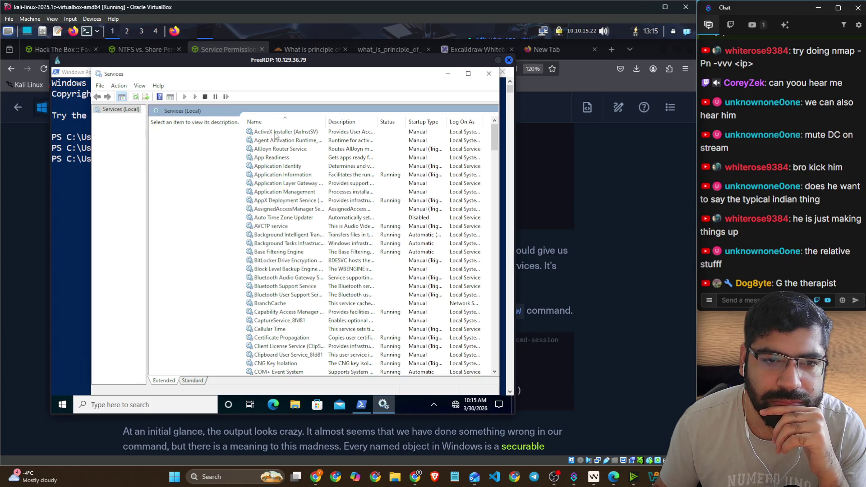
{"action": "scroll", "coordinate": [276, 178], "scroll_direction": "down", "scroll_amount": 4}
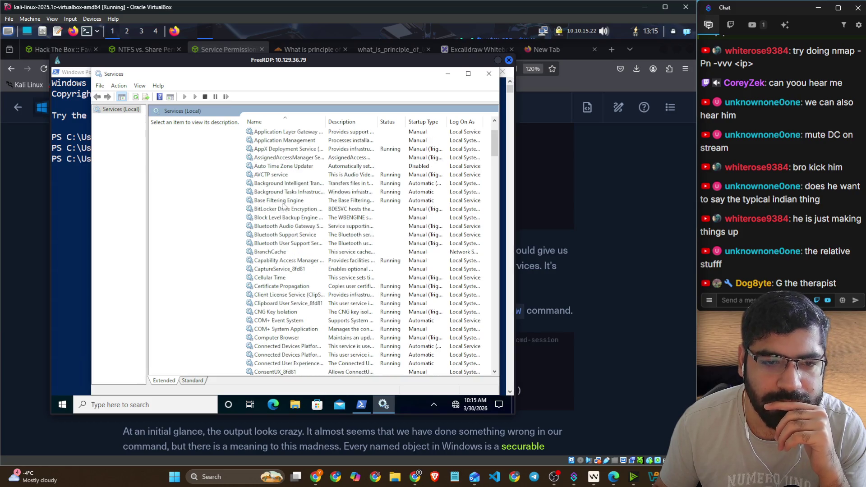
{"action": "scroll", "coordinate": [284, 206], "scroll_direction": "down", "scroll_amount": 5}
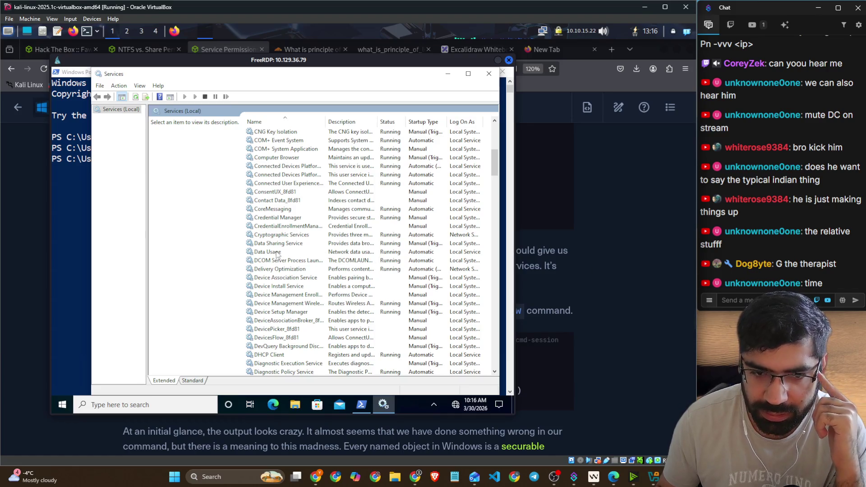
{"action": "scroll", "coordinate": [277, 254], "scroll_direction": "down", "scroll_amount": 5}
{"action": "scroll", "coordinate": [277, 254], "scroll_direction": "down", "scroll_amount": 7}
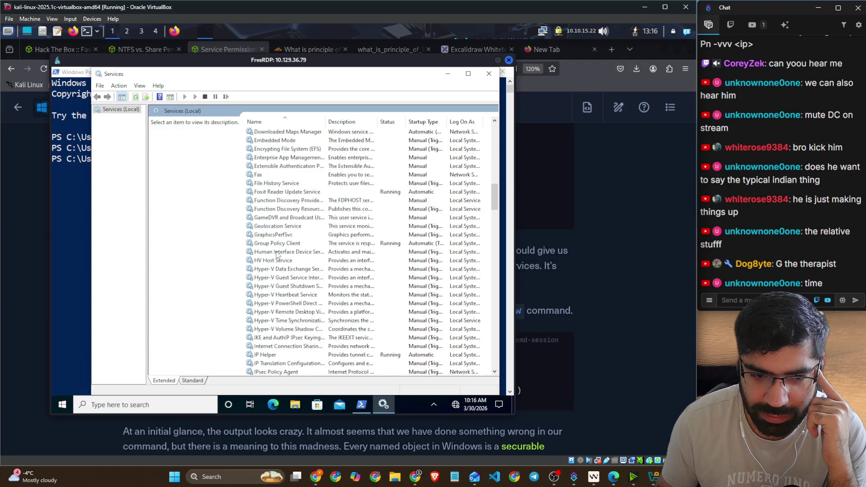
{"action": "scroll", "coordinate": [277, 254], "scroll_direction": "down", "scroll_amount": 9}
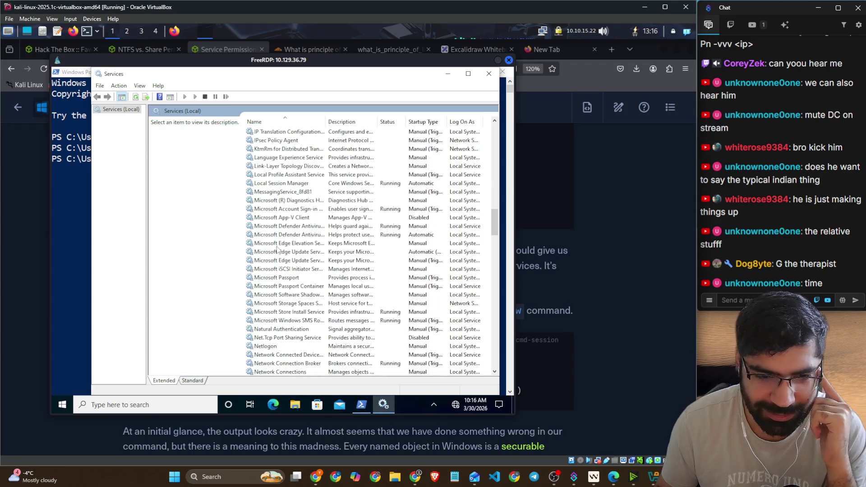
{"action": "scroll", "coordinate": [277, 249], "scroll_direction": "down", "scroll_amount": 4}
{"action": "scroll", "coordinate": [277, 250], "scroll_direction": "down", "scroll_amount": 2}
{"action": "scroll", "coordinate": [284, 256], "scroll_direction": "down", "scroll_amount": 2}
{"action": "scroll", "coordinate": [284, 256], "scroll_direction": "down", "scroll_amount": 8}
{"action": "scroll", "coordinate": [285, 256], "scroll_direction": "down", "scroll_amount": 3}
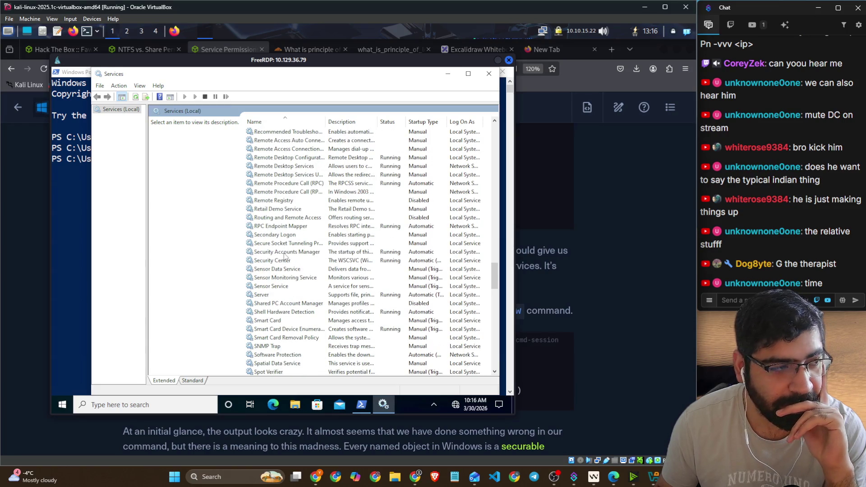
{"action": "scroll", "coordinate": [285, 256], "scroll_direction": "down", "scroll_amount": 2}
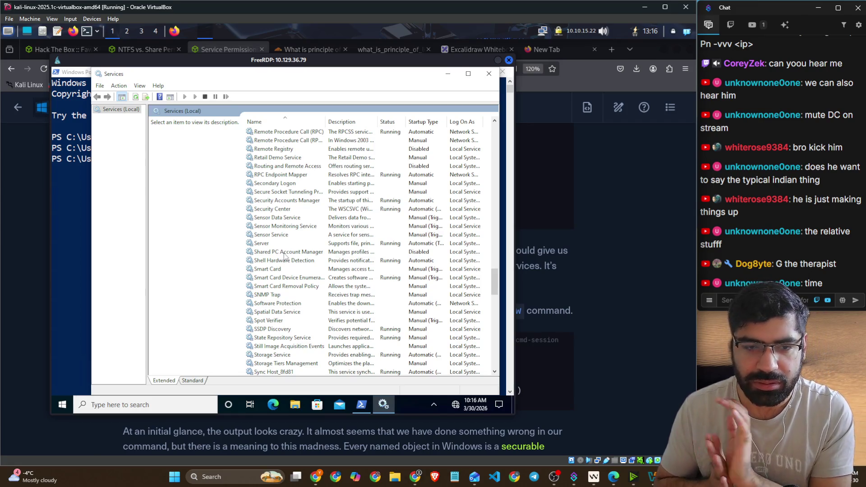
{"action": "scroll", "coordinate": [287, 261], "scroll_direction": "down", "scroll_amount": 1}
{"action": "scroll", "coordinate": [288, 262], "scroll_direction": "down", "scroll_amount": 1}
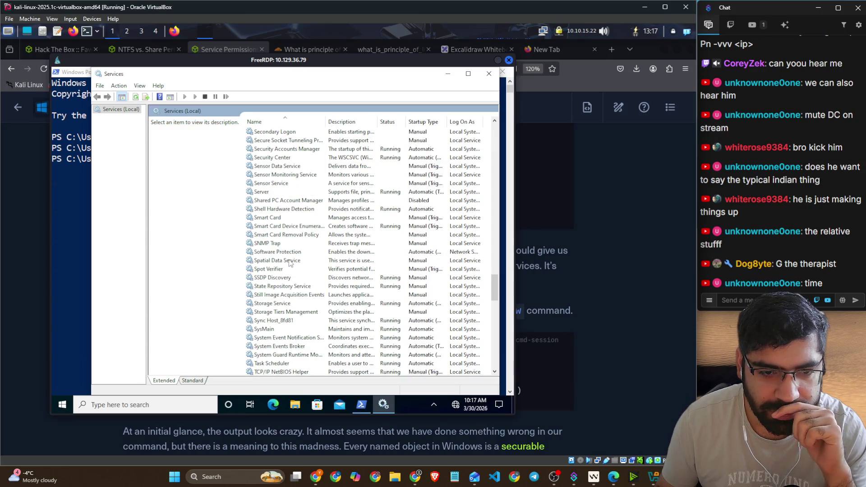
{"action": "scroll", "coordinate": [290, 263], "scroll_direction": "down", "scroll_amount": 4}
{"action": "scroll", "coordinate": [289, 263], "scroll_direction": "down", "scroll_amount": 4}
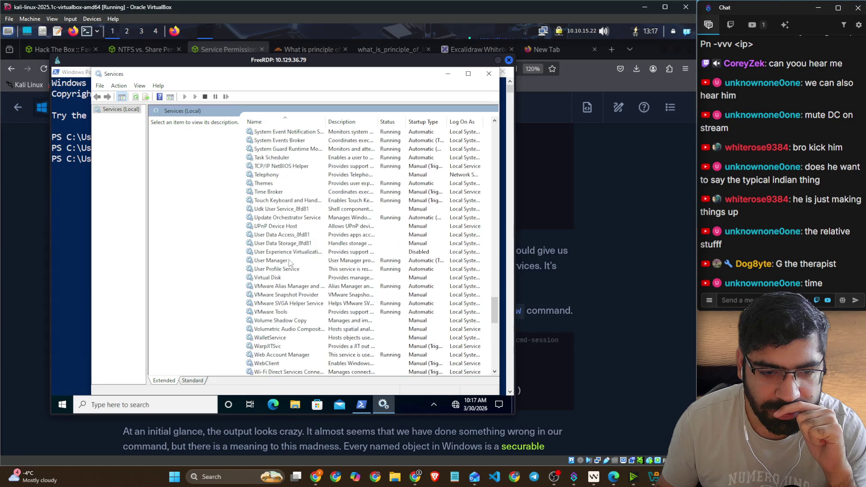
{"action": "scroll", "coordinate": [290, 263], "scroll_direction": "down", "scroll_amount": 4}
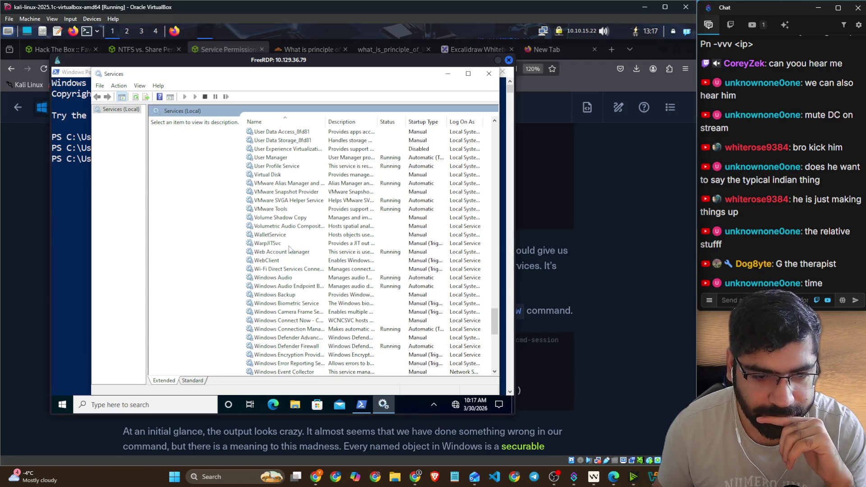
{"action": "scroll", "coordinate": [289, 246], "scroll_direction": "down", "scroll_amount": 3}
{"action": "scroll", "coordinate": [289, 246], "scroll_direction": "down", "scroll_amount": 7}
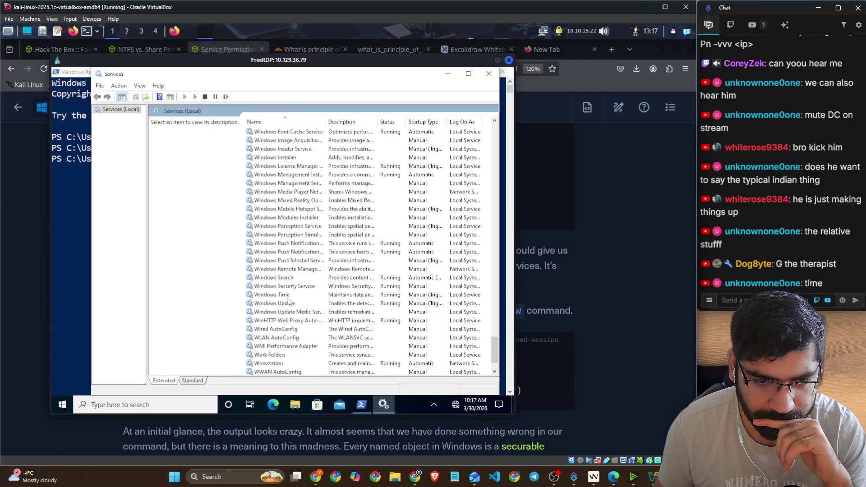
{"action": "left_click", "coordinate": [333, 312]}
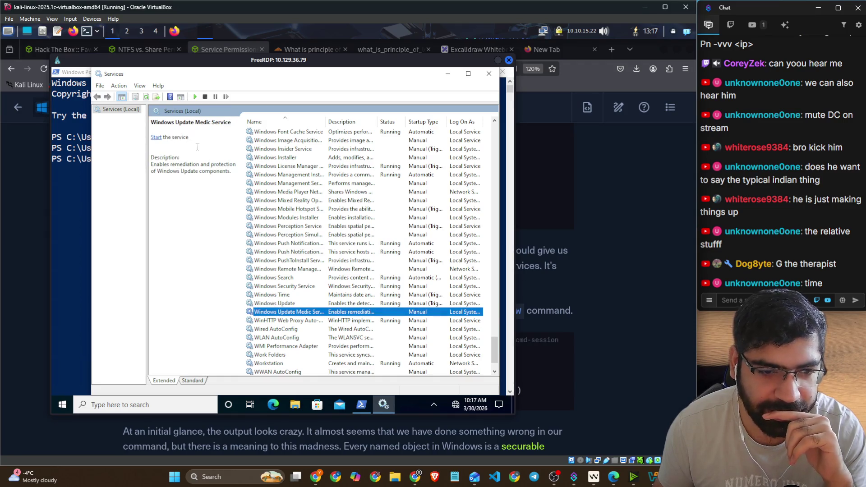
Step: Open Windows Update service properties and copy its service name wuauserv
{"action": "scroll", "coordinate": [311, 242], "scroll_direction": "down", "scroll_amount": 1}
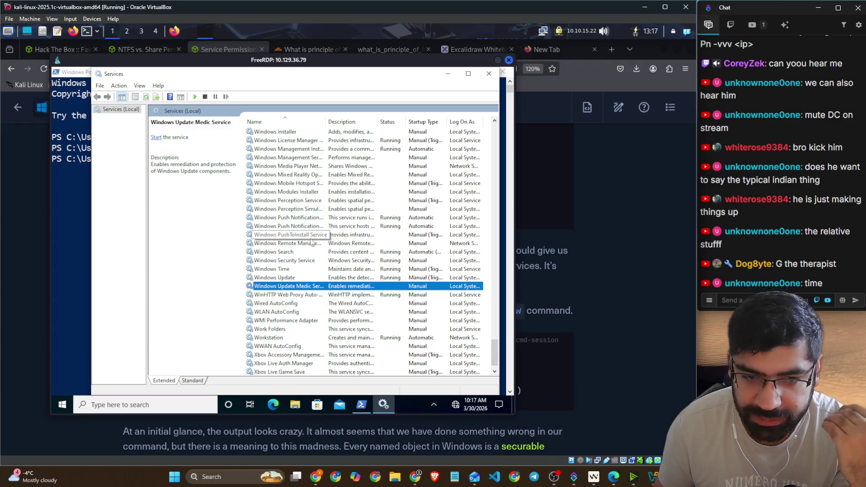
{"action": "left_click", "coordinate": [293, 279]}
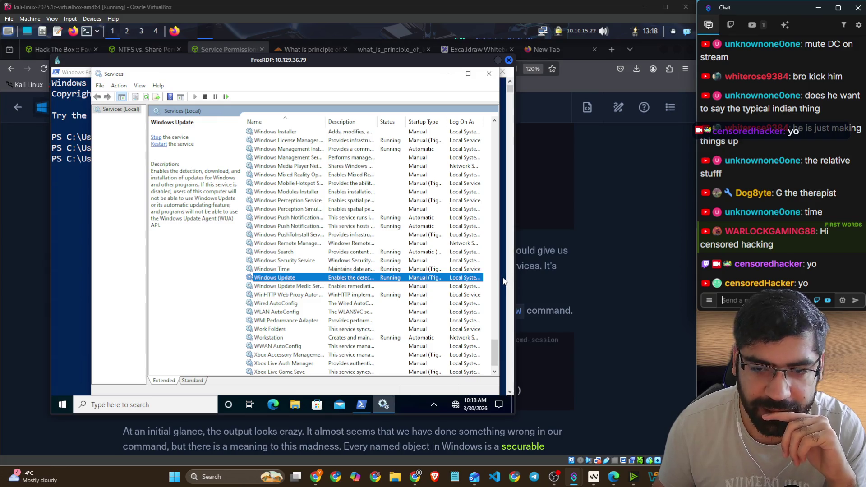
{"action": "left_click_drag", "start_coordinate": [502, 278], "coordinate": [513, 278]}
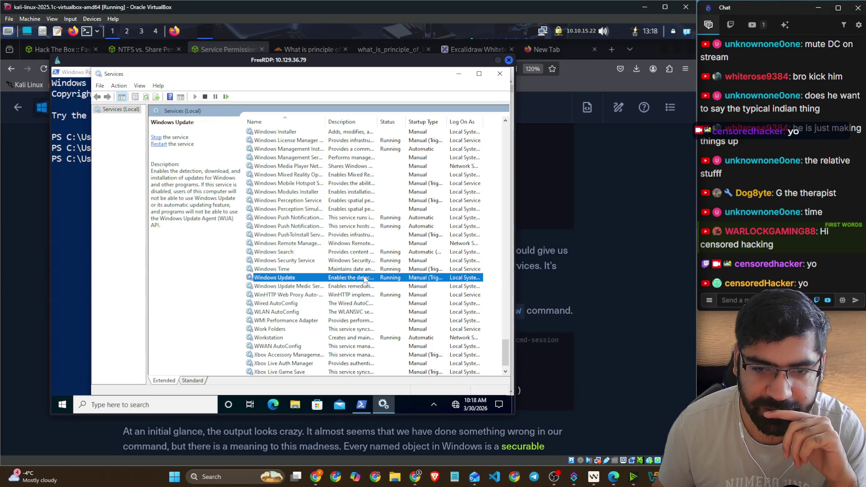
{"action": "double_click", "coordinate": [300, 279]}
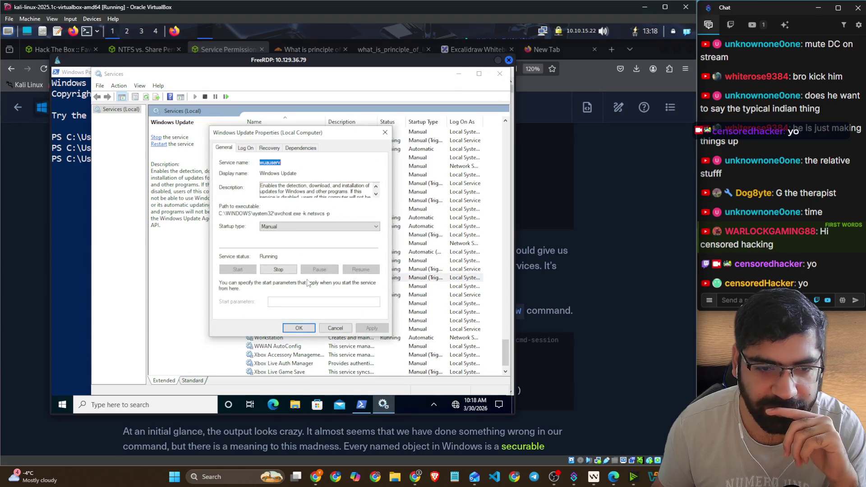
{"action": "right_click", "coordinate": [270, 168]}
{"action": "left_click", "coordinate": [292, 195]}
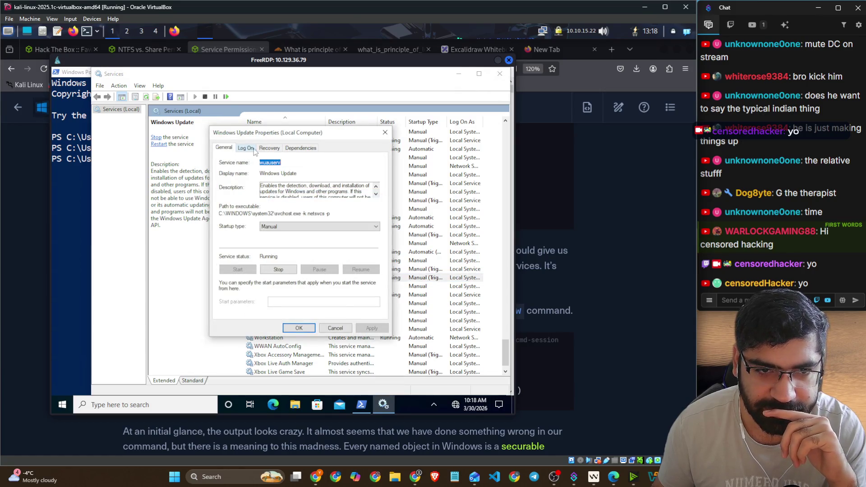
Step: Review the Log On and Recovery tabs, close the properties, and return to PowerShell
{"action": "left_click", "coordinate": [253, 149]}
{"action": "left_click", "coordinate": [269, 149]}
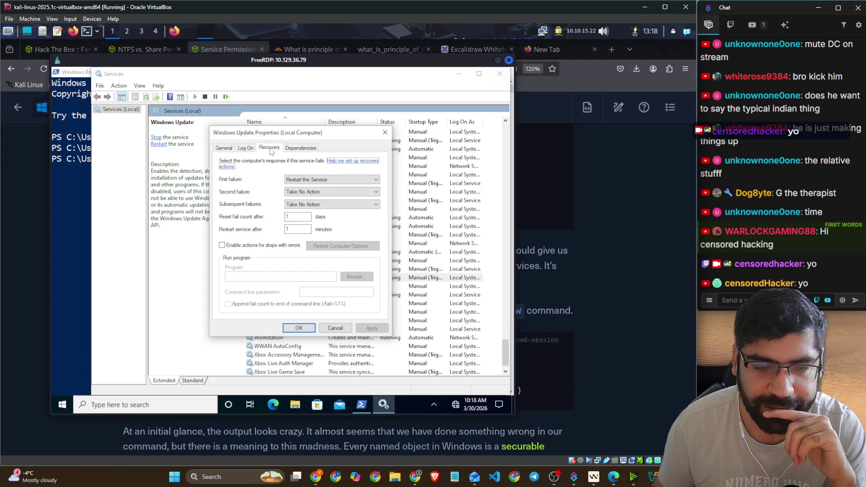
{"action": "left_click", "coordinate": [309, 329]}
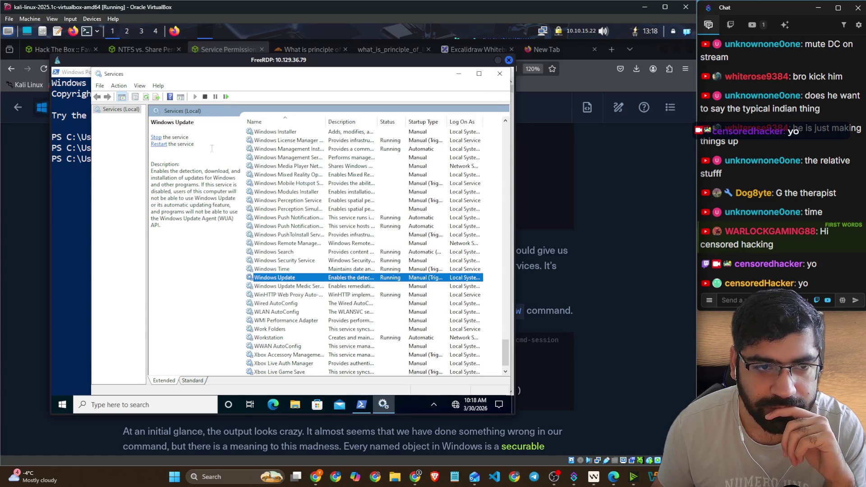
{"action": "left_click", "coordinate": [72, 175]}
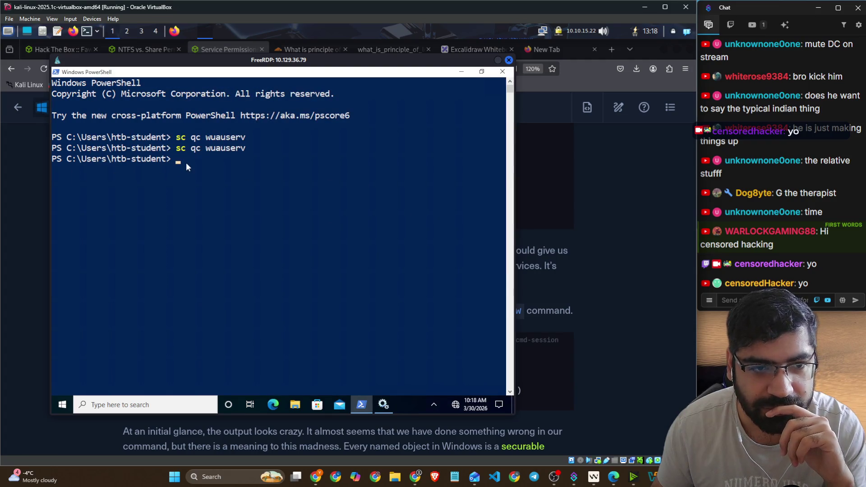
Step: Rerun sc qc wuauserv in PowerShell, then bring the Services window back in front
{"action": "key", "text": "Up"}
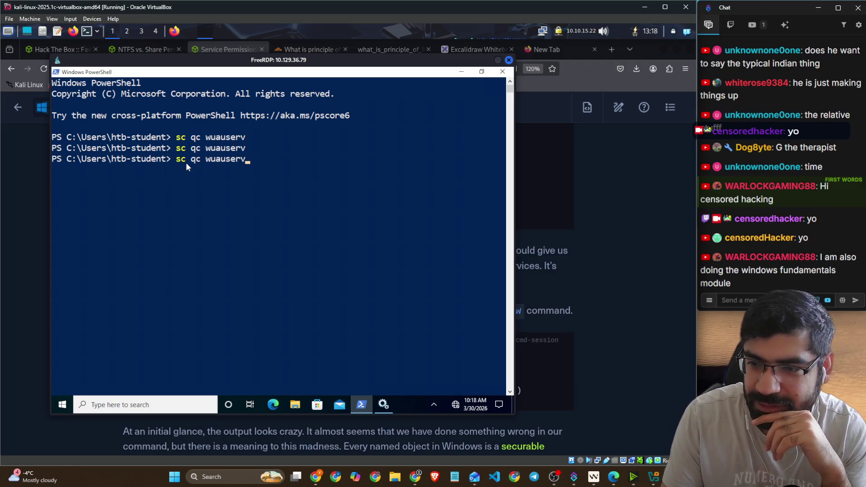
{"action": "key", "text": "Return"}
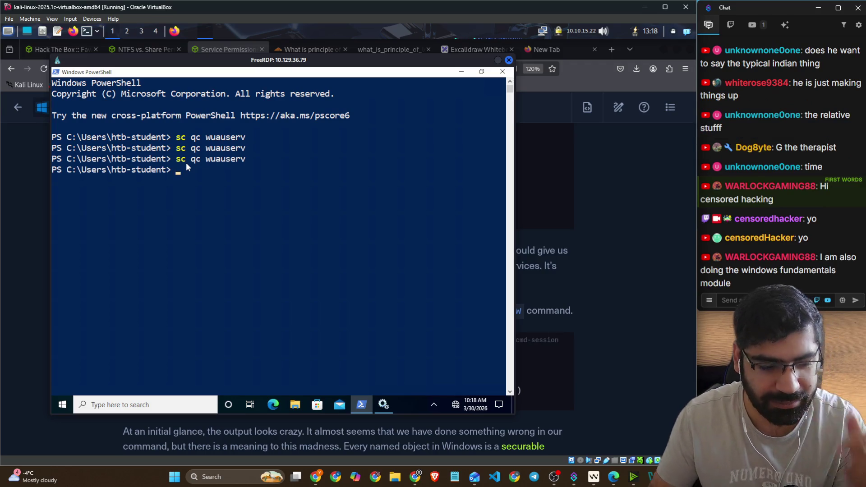
{"action": "key", "text": "alt+Tab"}
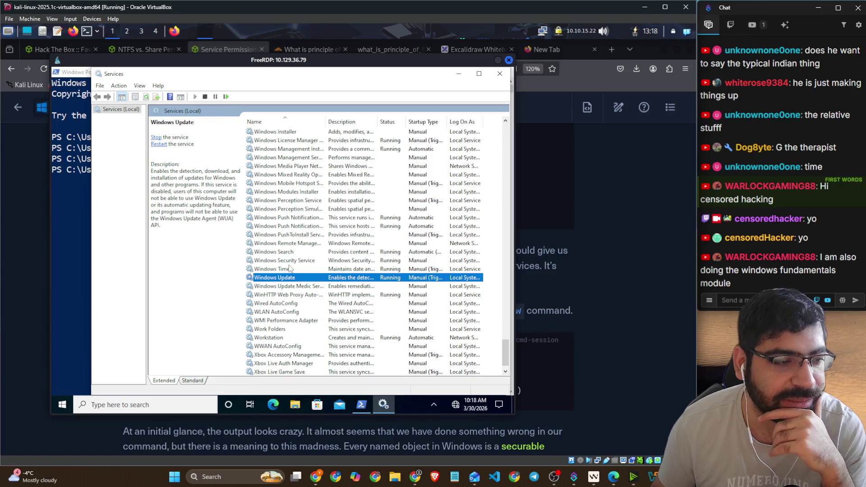
Step: Check Windows Update's startup type choices, close it, then open Windows Time (W32Time) properties
{"action": "scroll", "coordinate": [290, 269], "scroll_direction": "down", "scroll_amount": 1}
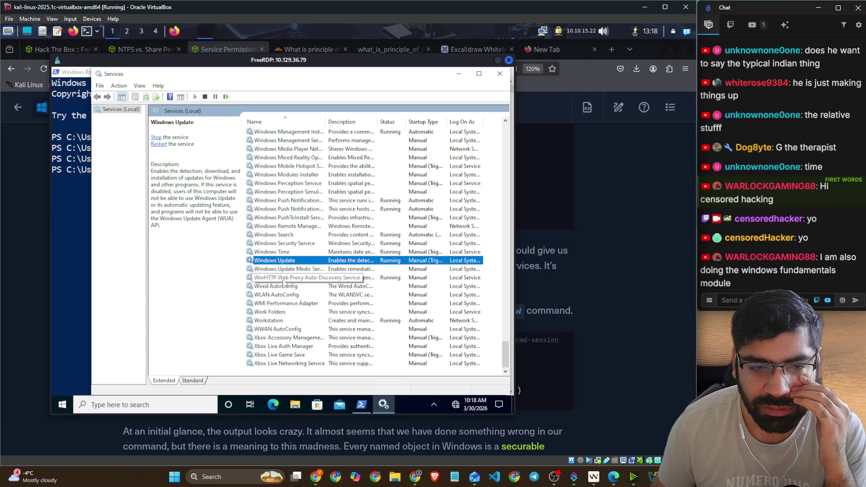
{"action": "scroll", "coordinate": [284, 281], "scroll_direction": "up", "scroll_amount": 3}
{"action": "scroll", "coordinate": [284, 281], "scroll_direction": "up", "scroll_amount": 2}
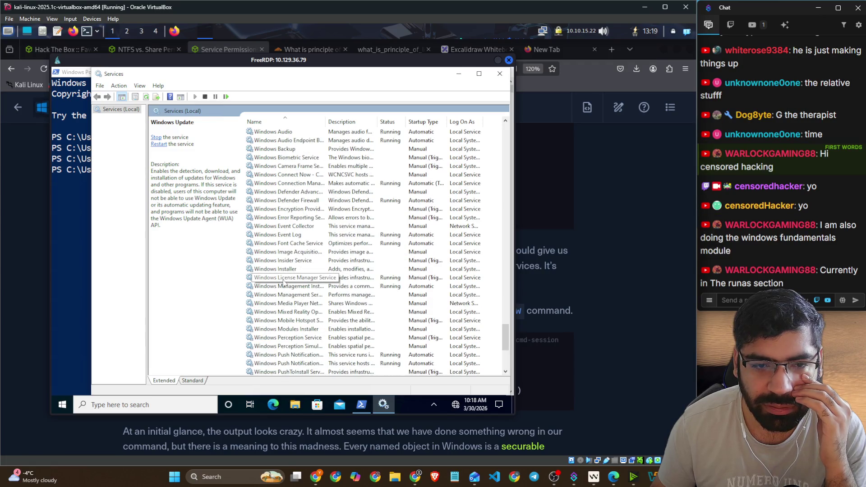
{"action": "scroll", "coordinate": [285, 281], "scroll_direction": "down", "scroll_amount": 2}
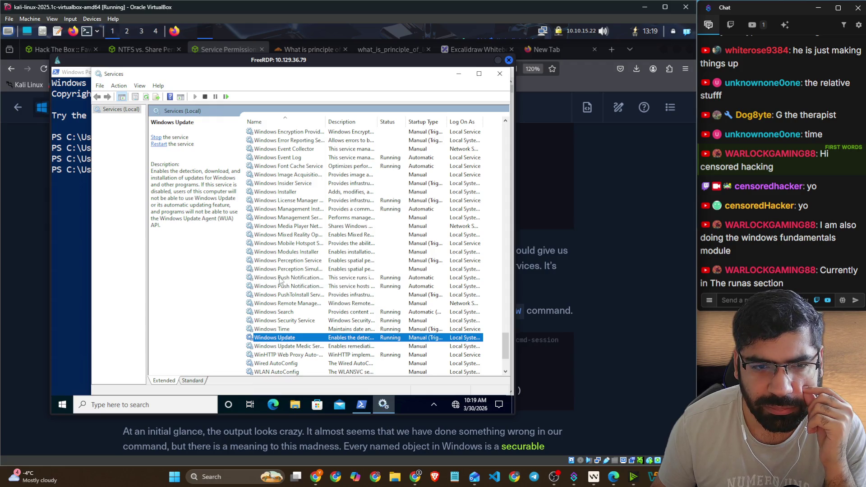
{"action": "scroll", "coordinate": [280, 280], "scroll_direction": "down", "scroll_amount": 2}
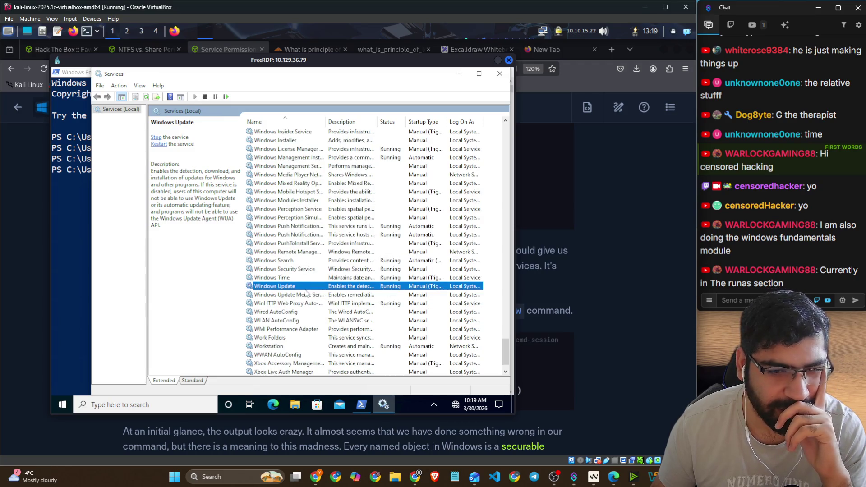
{"action": "double_click", "coordinate": [295, 287]}
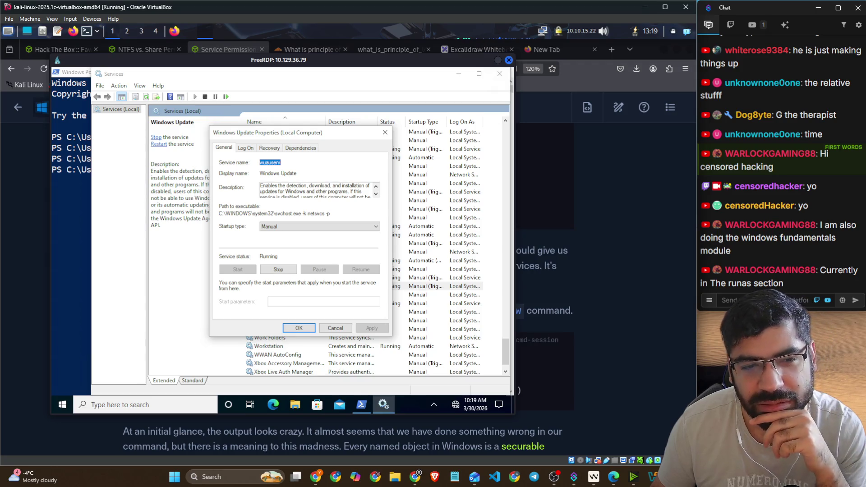
{"action": "left_click", "coordinate": [337, 230]}
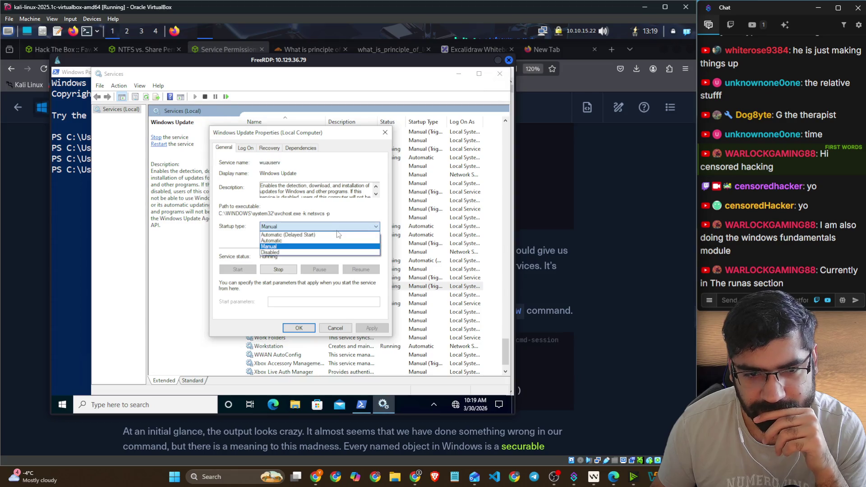
{"action": "left_click", "coordinate": [336, 216]}
{"action": "left_click", "coordinate": [385, 132]}
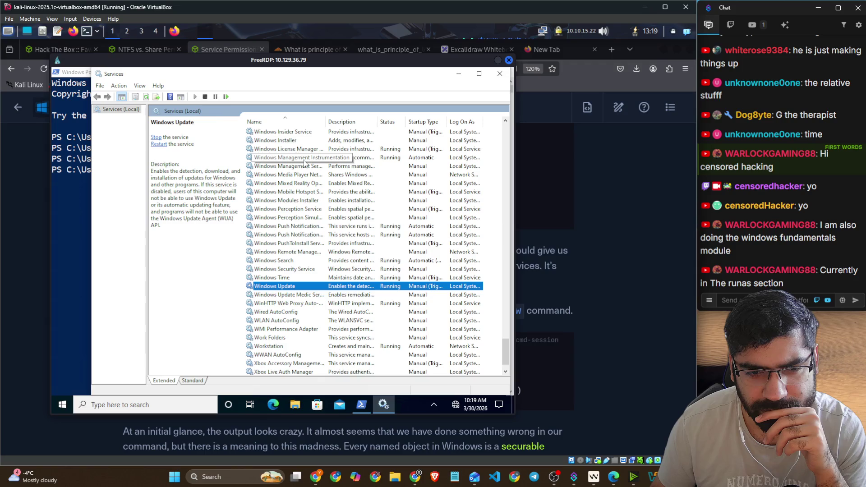
{"action": "double_click", "coordinate": [286, 278]}
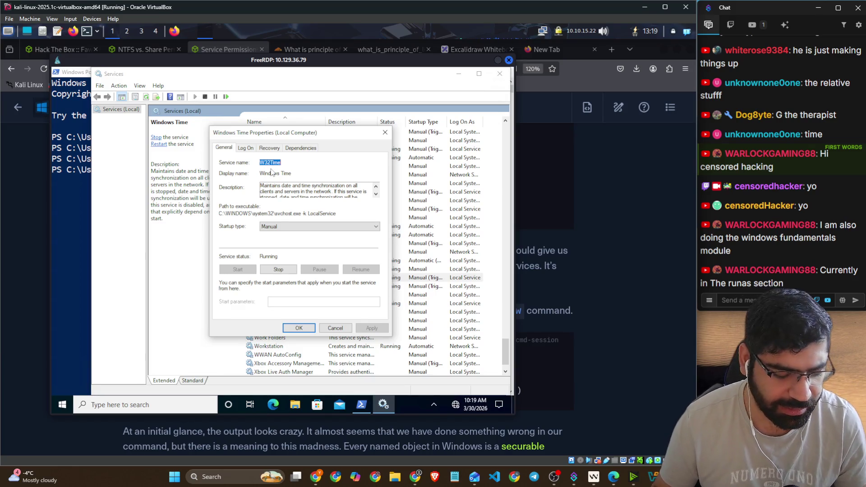
Step: Back in PowerShell, edit the recalled sc qc command to query W32Time and run it
{"action": "key", "text": "alt+Tab"}
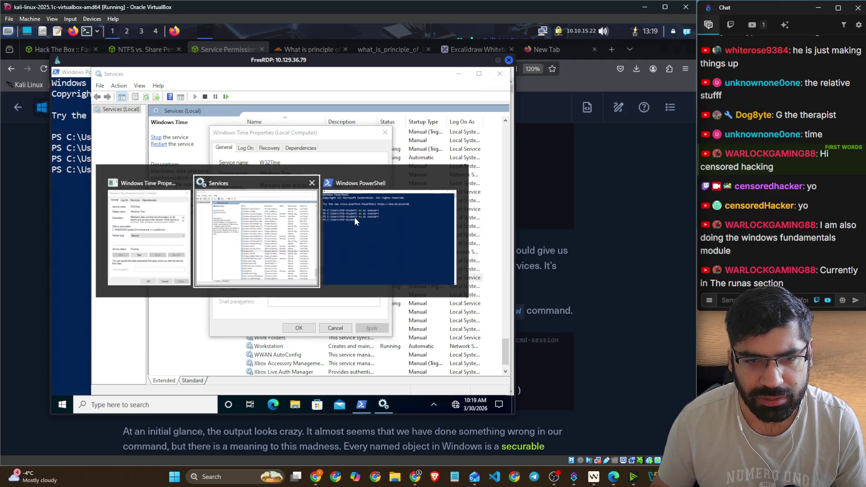
{"action": "left_click", "coordinate": [354, 217]}
{"action": "key", "text": "Up"}
{"action": "key", "text": "BackSpace"}
{"action": "key", "text": "BackSpace"}
{"action": "key", "text": "BackSpace"}
{"action": "key", "text": "BackSpace"}
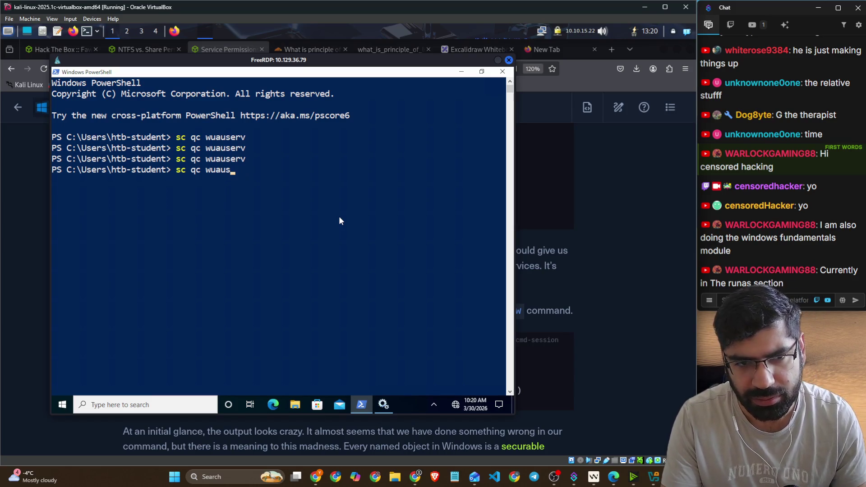
{"action": "key", "text": "BackSpace"}
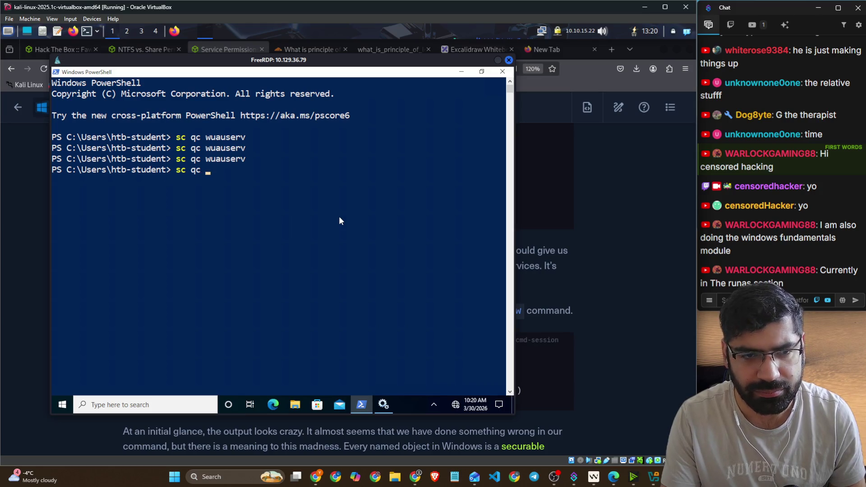
{"action": "type", "text": "W32Time"}
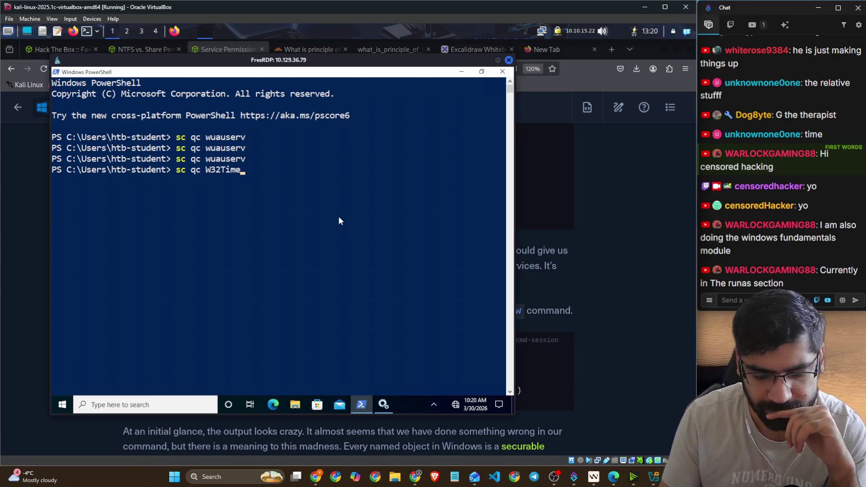
{"action": "key", "text": "Return"}
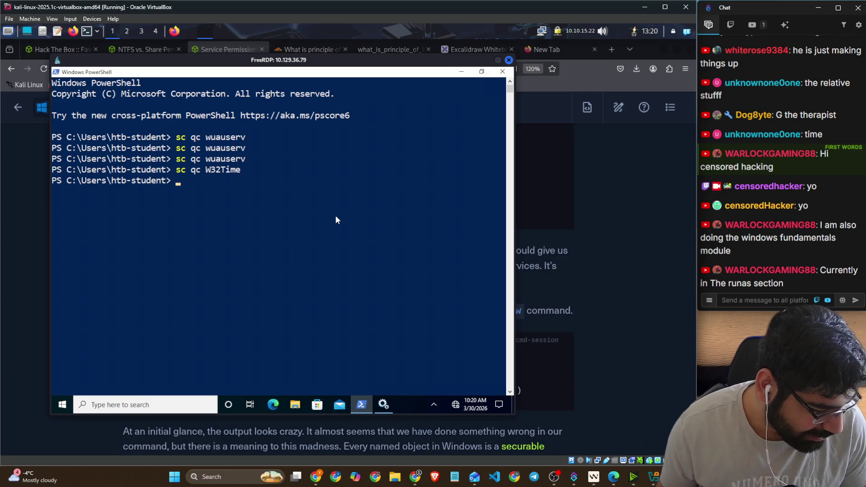
{"action": "left_click", "coordinate": [406, 224]}
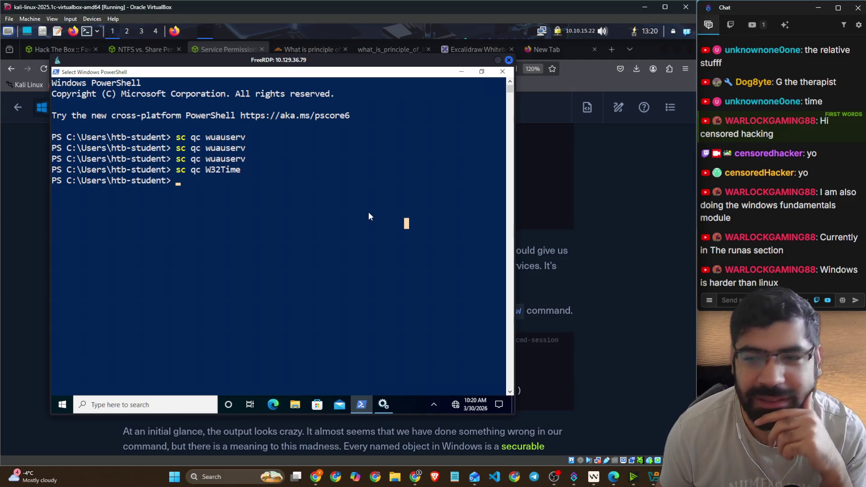
Step: Draft the reply 'yes' in the stream chat box, then switch to the Hackers Pub Discord window
{"action": "left_click", "coordinate": [727, 300]}
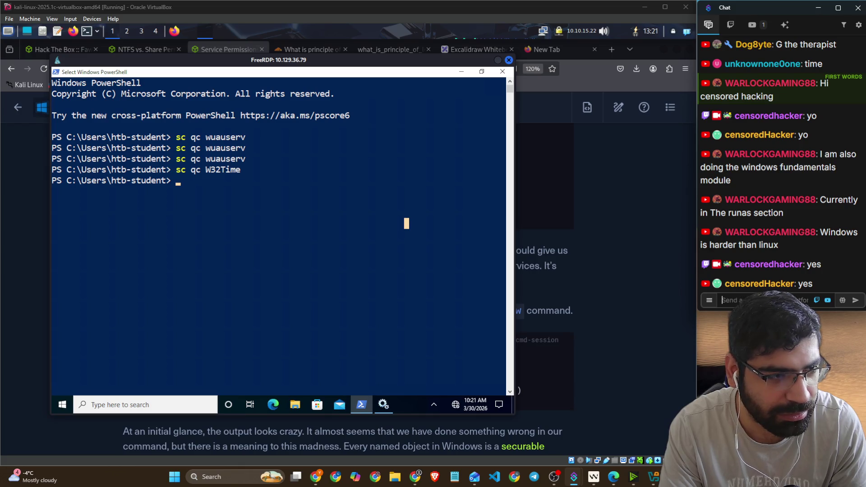
{"action": "left_click", "coordinate": [723, 300]}
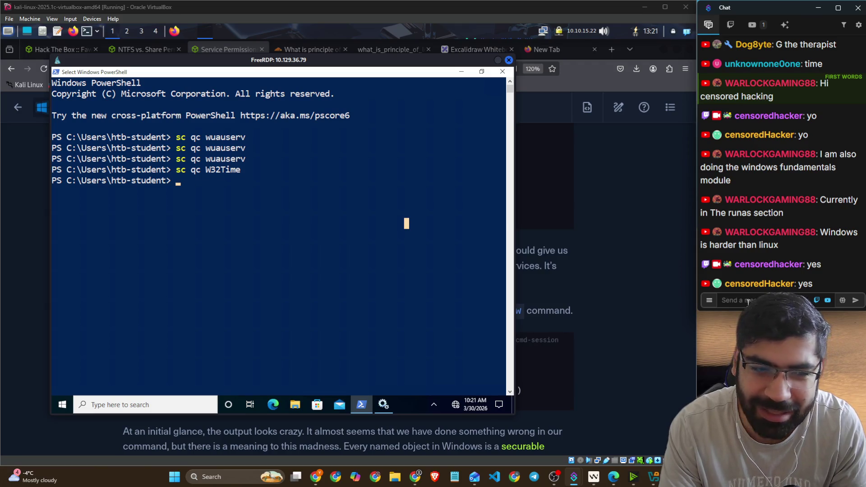
{"action": "type", "text": "yes"}
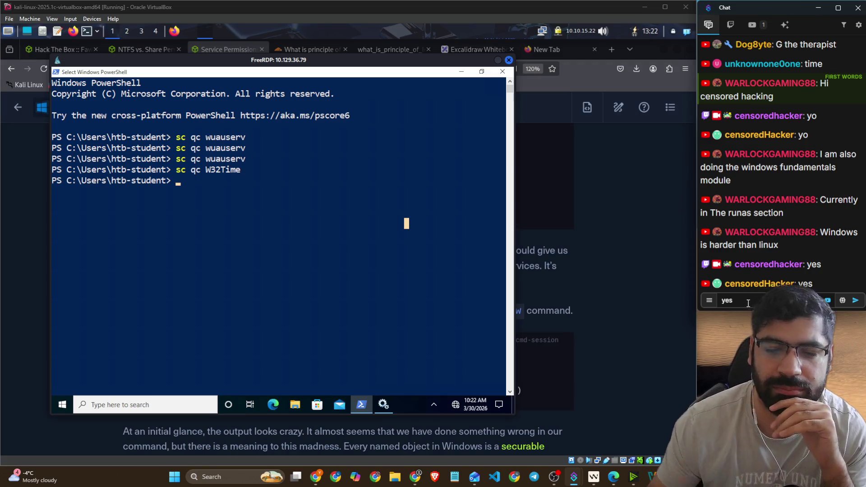
{"action": "key", "text": "alt+Tab"}
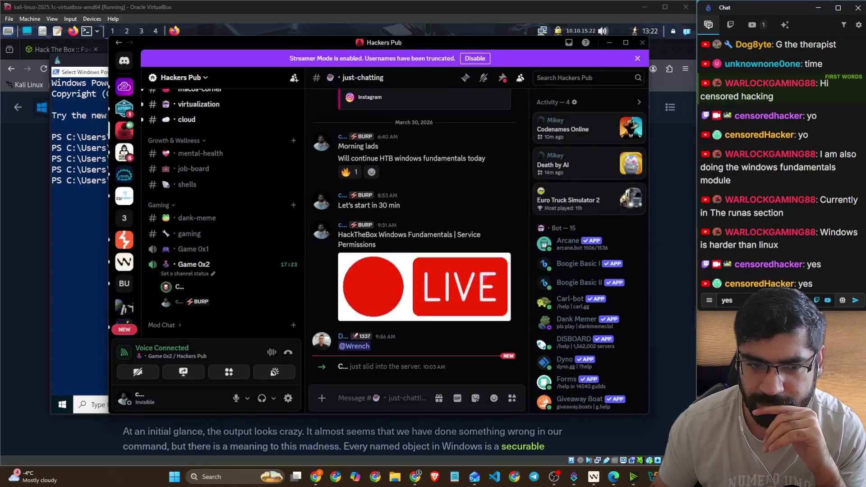
Step: Leave Discord and return to the HTB Academy lesson showing sc sdshow wuauserv output
{"action": "key", "text": "alt+Tab"}
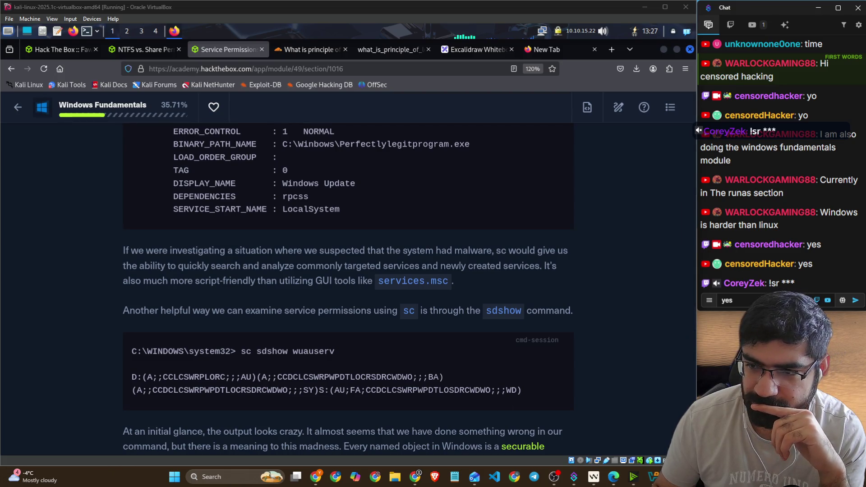
Step: Select a fragment of a viewer's message in the stream chat, then move to Firefox's empty tab
{"action": "left_click", "coordinate": [699, 305]}
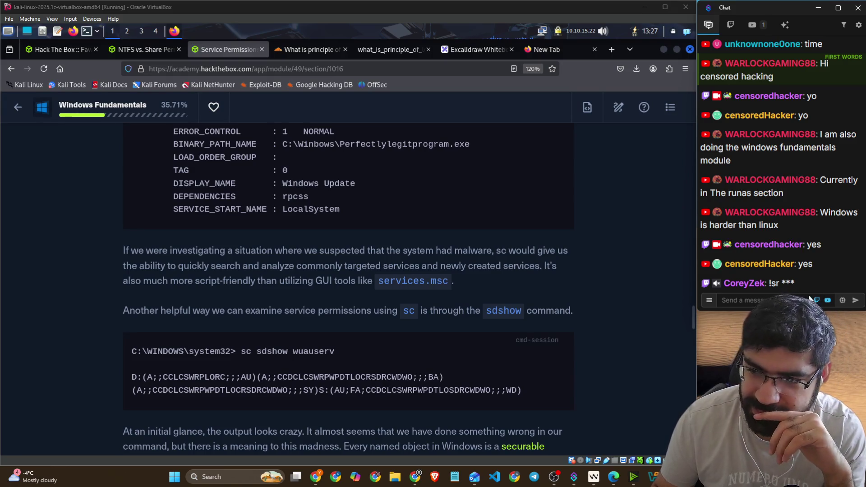
{"action": "mouse_move", "coordinate": [775, 285]}
{"action": "left_click_drag", "start_coordinate": [772, 284], "coordinate": [782, 283]}
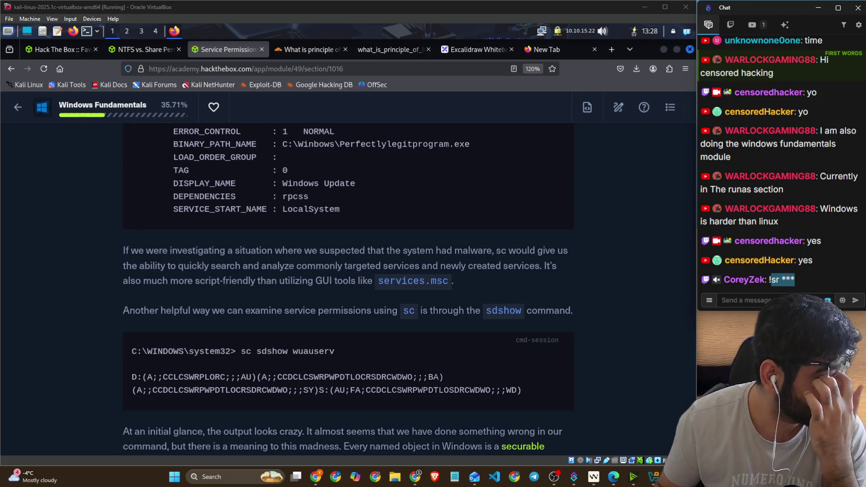
{"action": "left_click", "coordinate": [557, 50]}
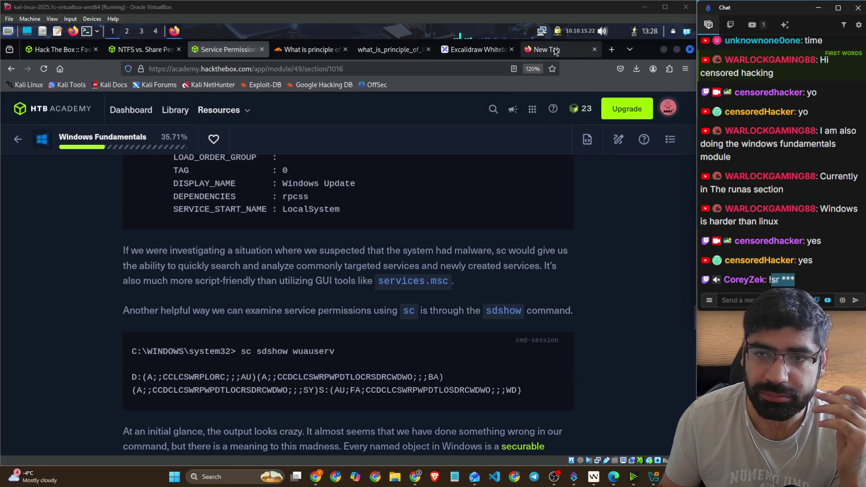
Step: Open a private Firefox window and reach YouTube through a search for 'youtube'
{"action": "left_click", "coordinate": [686, 68]}
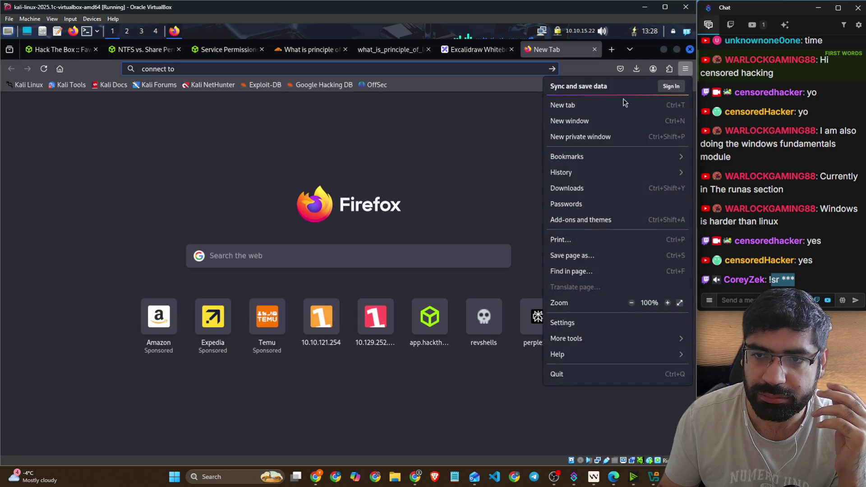
{"action": "left_click", "coordinate": [595, 135]}
{"action": "type", "text": "youtube"}
{"action": "key", "text": "Return"}
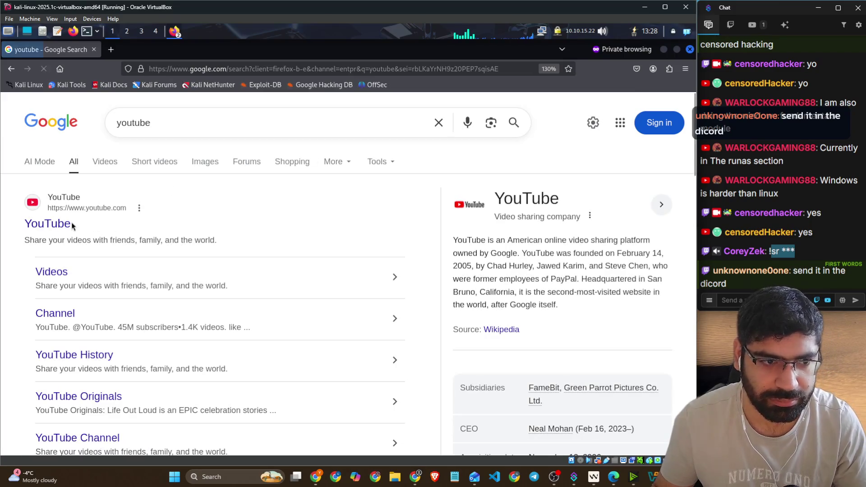
{"action": "left_click", "coordinate": [64, 224]}
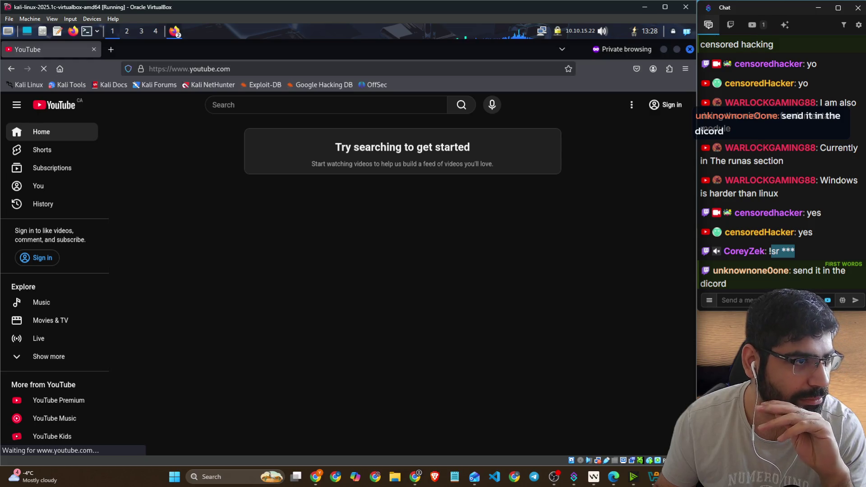
Step: Search YouTube for 'commack callo akon' using the suggested spelling
{"action": "left_click", "coordinate": [255, 105]}
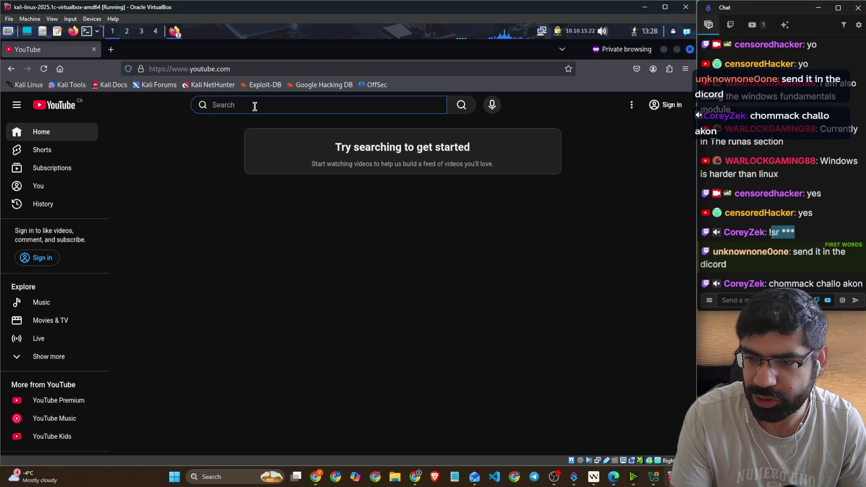
{"action": "type", "text": "ch"}
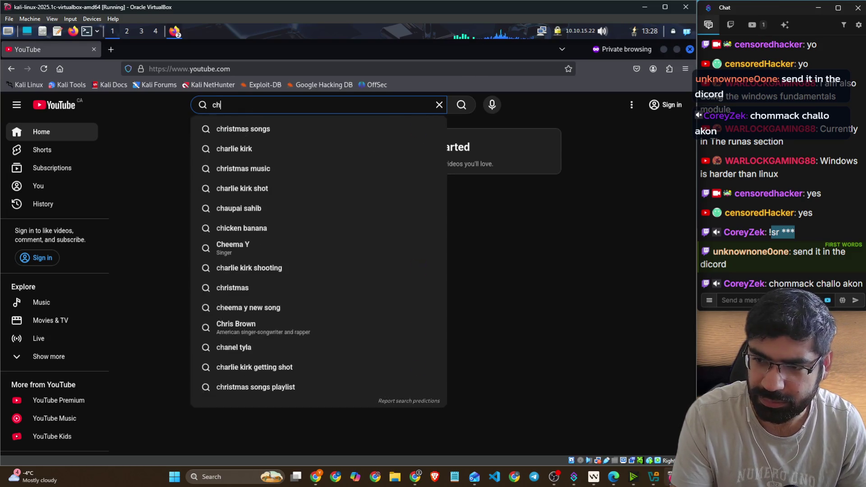
{"action": "type", "text": "omm"}
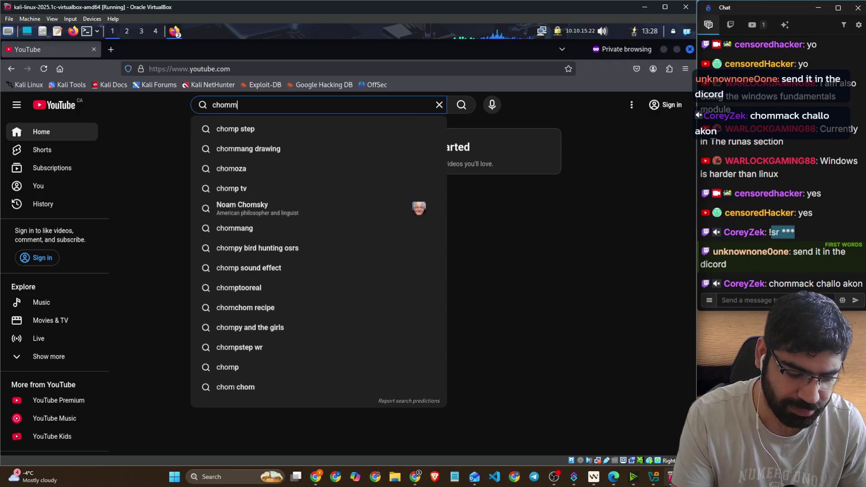
{"action": "type", "text": "ack c"}
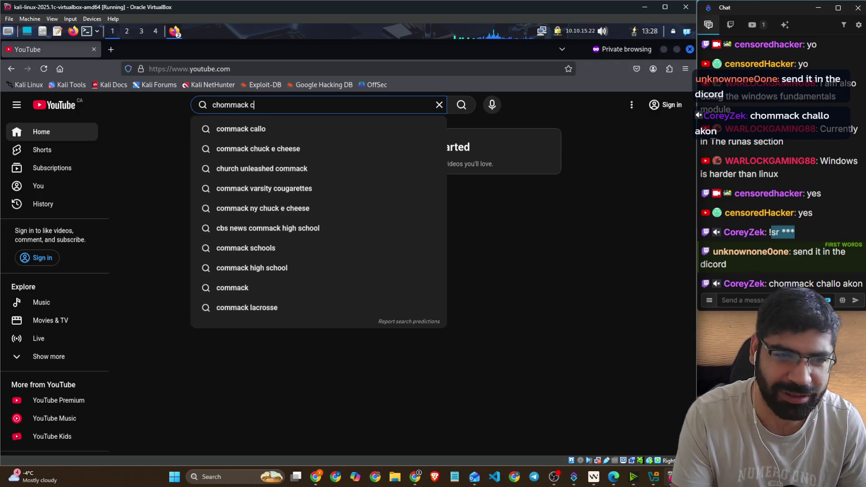
{"action": "key", "text": "Down"}
{"action": "key", "text": "Down"}
{"action": "key", "text": "Up"}
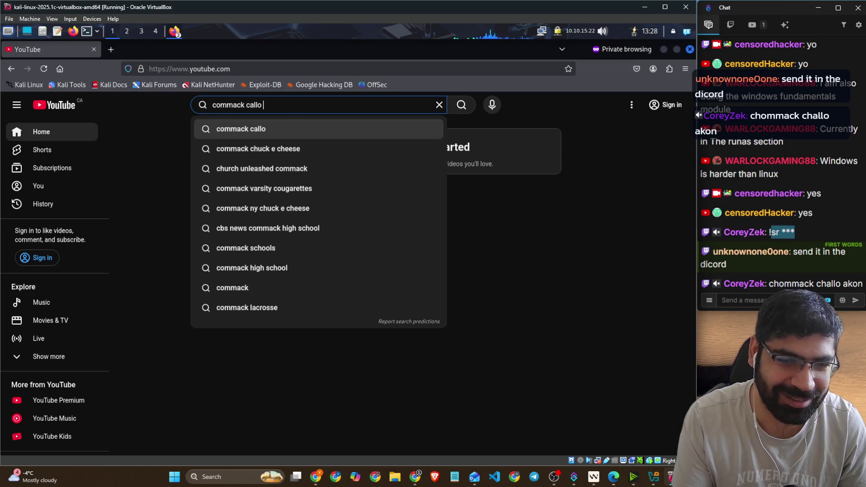
{"action": "type", "text": "akon"}
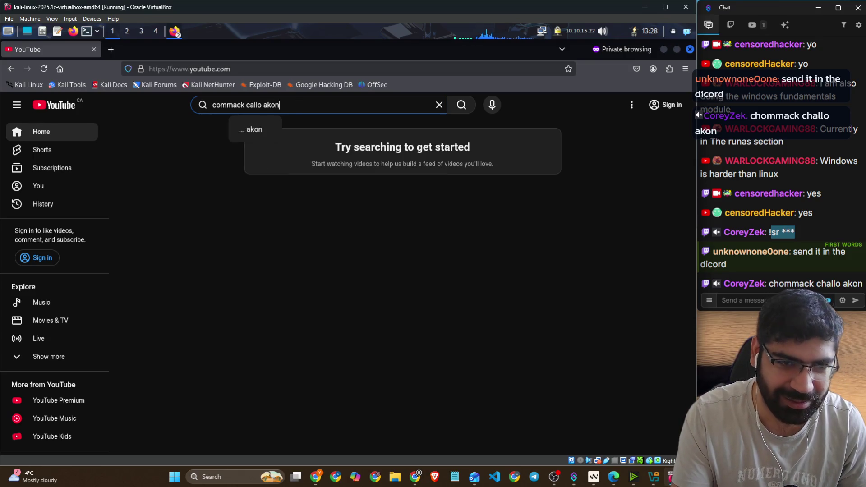
{"action": "key", "text": "Return"}
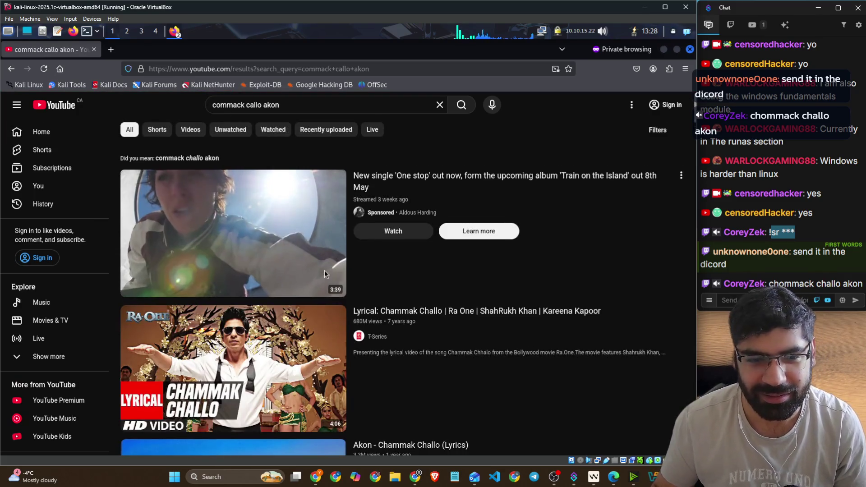
{"action": "scroll", "coordinate": [284, 252], "scroll_direction": "down", "scroll_amount": 3}
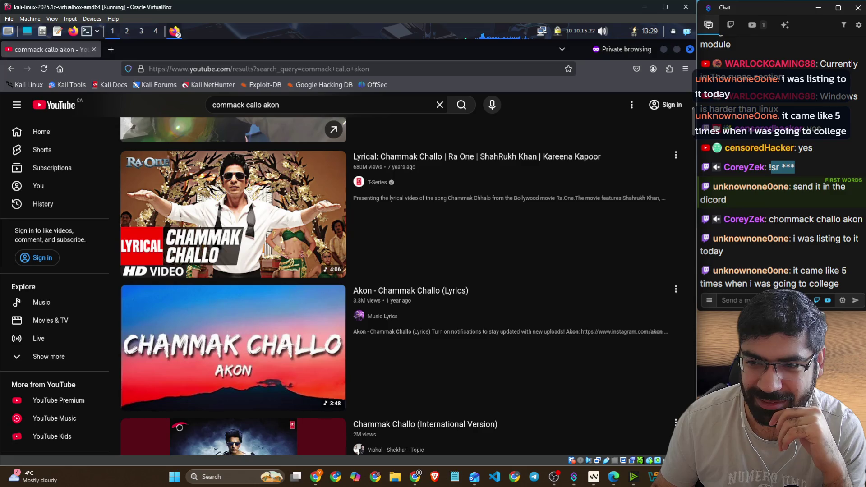
{"action": "scroll", "coordinate": [659, 290], "scroll_direction": "down", "scroll_amount": 6}
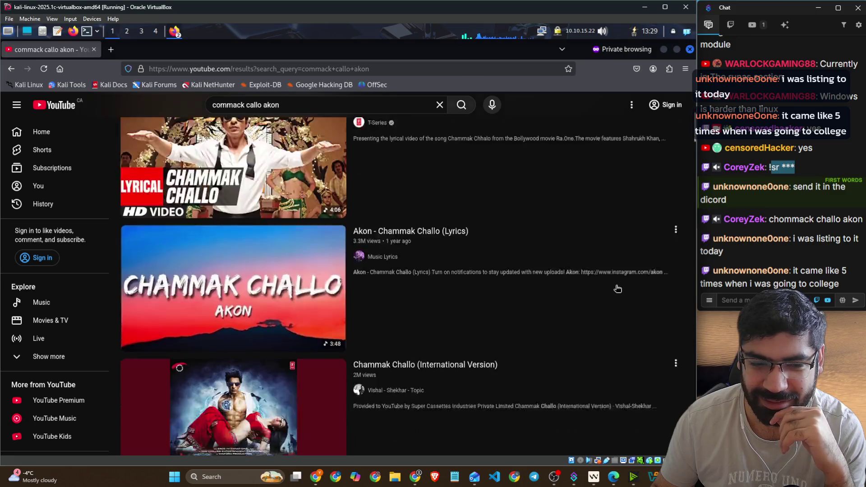
{"action": "scroll", "coordinate": [659, 291], "scroll_direction": "down", "scroll_amount": 3}
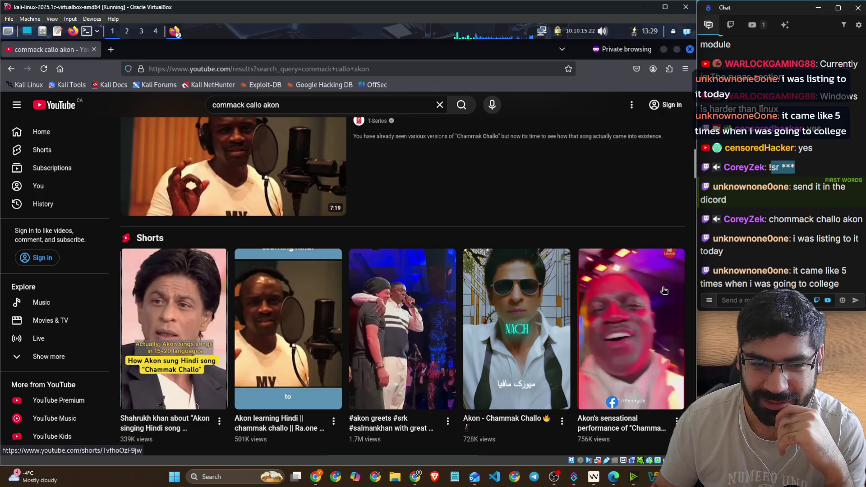
{"action": "scroll", "coordinate": [689, 278], "scroll_direction": "down", "scroll_amount": 8}
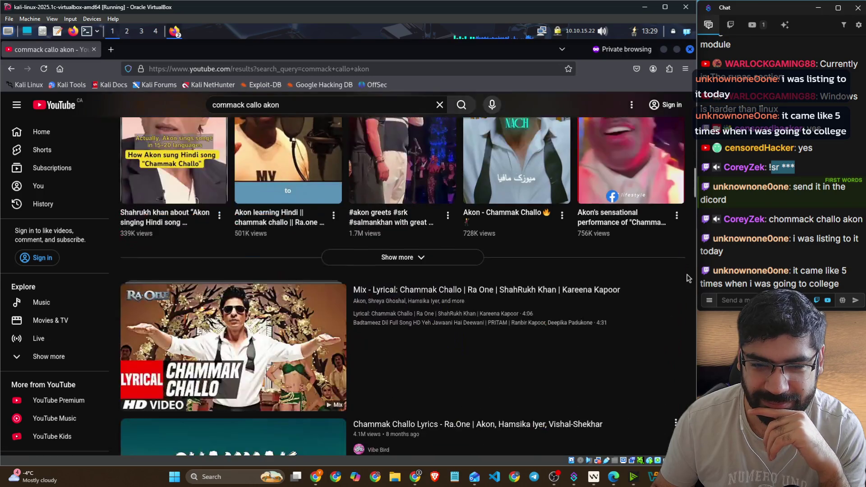
{"action": "scroll", "coordinate": [689, 277], "scroll_direction": "down", "scroll_amount": 4}
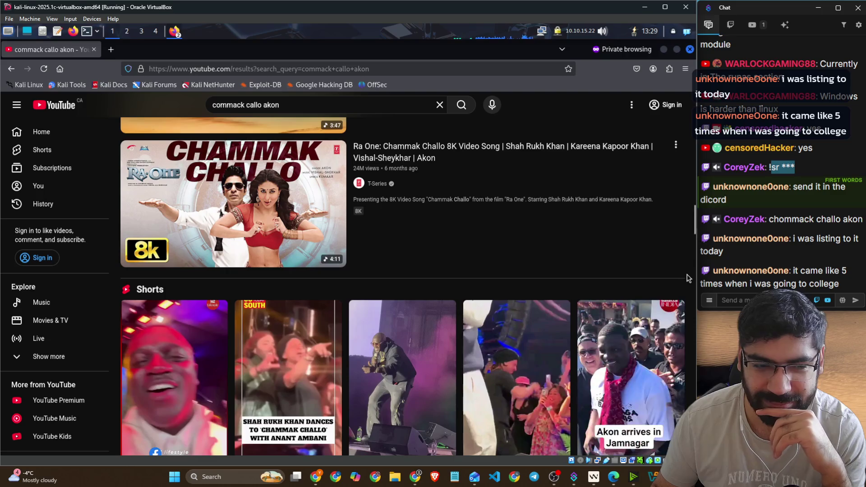
{"action": "scroll", "coordinate": [689, 277], "scroll_direction": "down", "scroll_amount": 4}
{"action": "scroll", "coordinate": [689, 277], "scroll_direction": "up", "scroll_amount": 15}
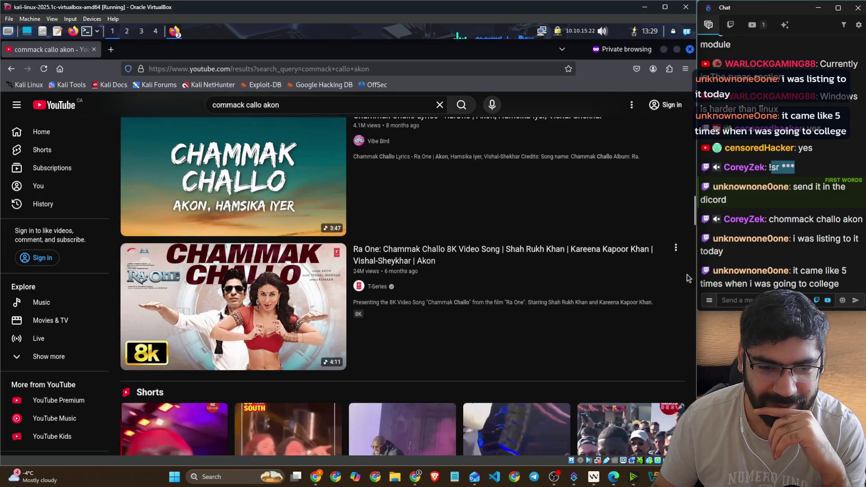
{"action": "scroll", "coordinate": [558, 257], "scroll_direction": "up", "scroll_amount": 10}
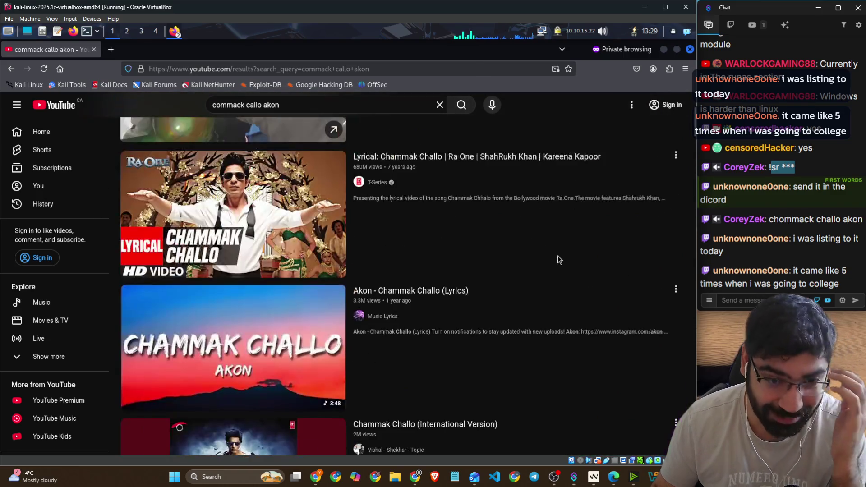
{"action": "scroll", "coordinate": [558, 258], "scroll_direction": "down", "scroll_amount": 1}
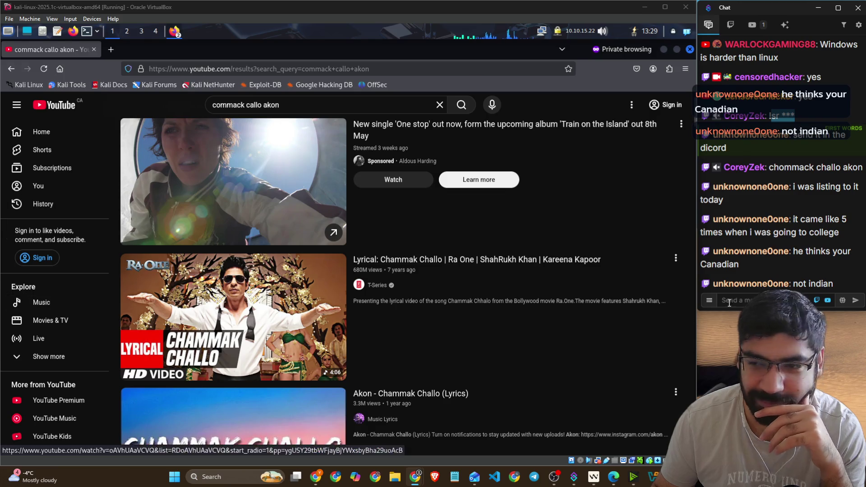
{"action": "left_click", "coordinate": [719, 288]}
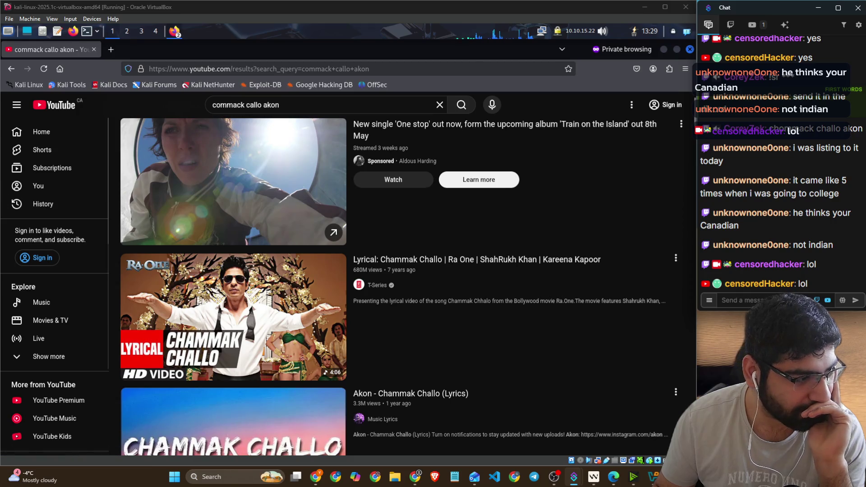
{"action": "key", "text": "alt+Tab"}
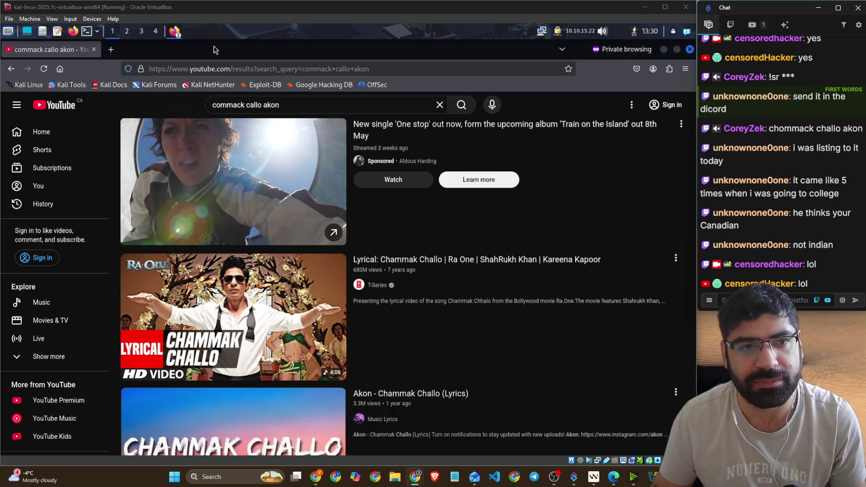
{"action": "left_click_drag", "start_coordinate": [403, 50], "coordinate": [399, 119]}
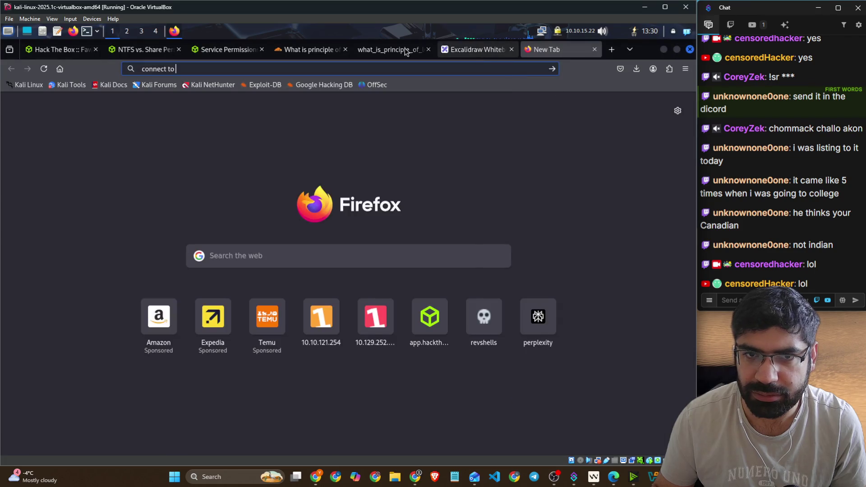
Step: Return to the Service Permissions tab and scroll to the SDDL breakdown of D: (A;;CCLCSWRPLORC;;;AU)
{"action": "left_click", "coordinate": [208, 54]}
{"action": "scroll", "coordinate": [325, 253], "scroll_direction": "down", "scroll_amount": 5}
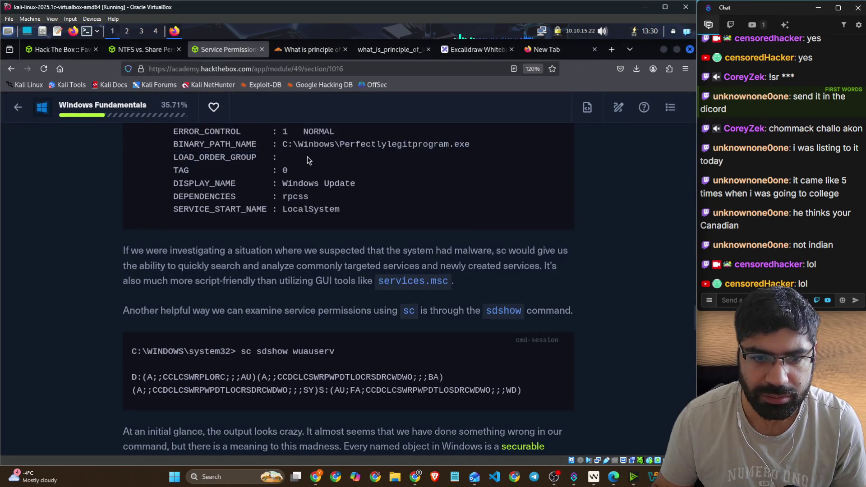
{"action": "scroll", "coordinate": [325, 253], "scroll_direction": "up", "scroll_amount": 10}
{"action": "scroll", "coordinate": [329, 251], "scroll_direction": "up", "scroll_amount": 3}
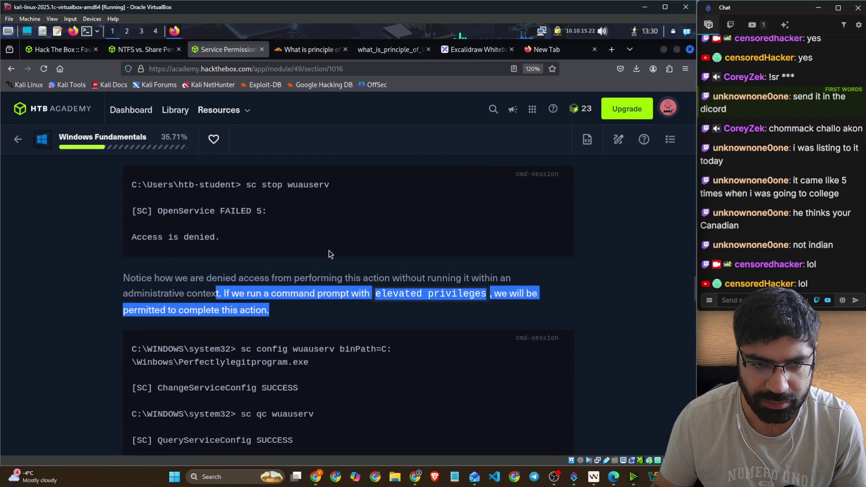
{"action": "scroll", "coordinate": [329, 251], "scroll_direction": "down", "scroll_amount": 1}
{"action": "scroll", "coordinate": [348, 265], "scroll_direction": "up", "scroll_amount": 3}
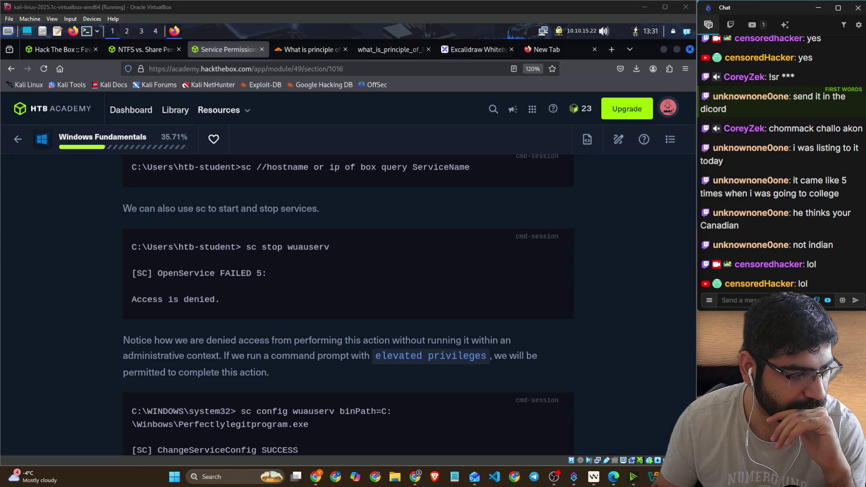
{"action": "scroll", "coordinate": [390, 311], "scroll_direction": "down", "scroll_amount": 5}
{"action": "scroll", "coordinate": [390, 311], "scroll_direction": "down", "scroll_amount": 5}
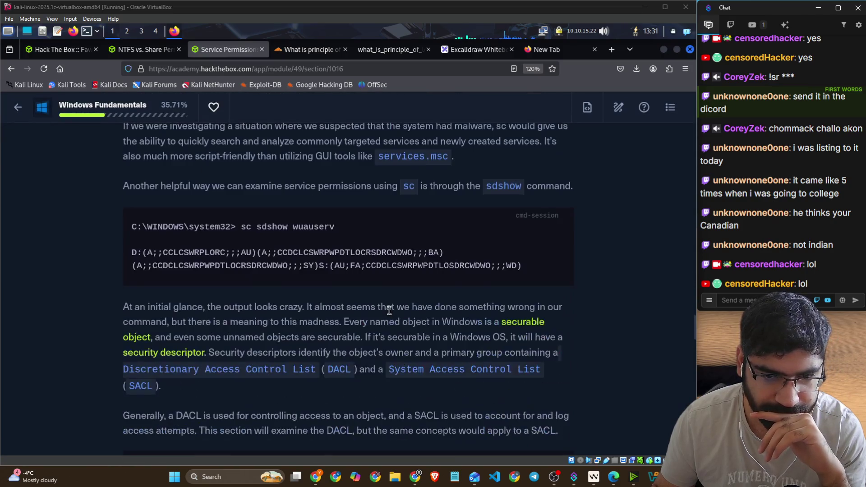
{"action": "scroll", "coordinate": [391, 315], "scroll_direction": "down", "scroll_amount": 5}
{"action": "scroll", "coordinate": [390, 311], "scroll_direction": "down", "scroll_amount": 5}
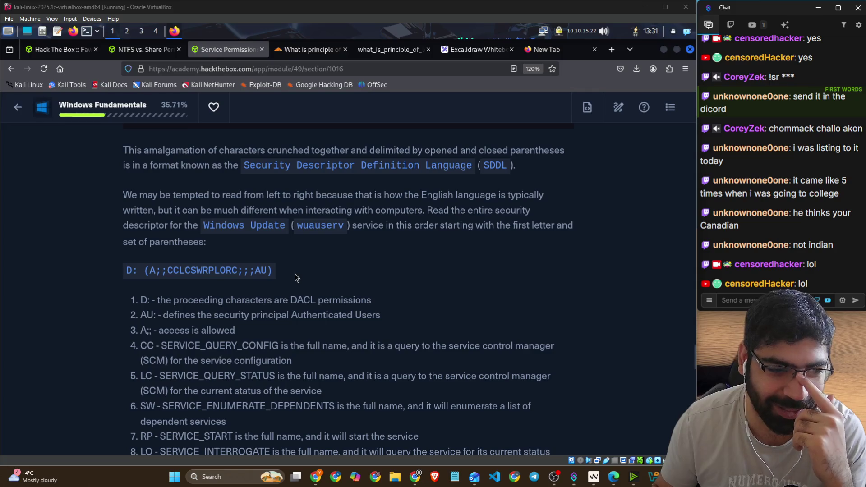
{"action": "scroll", "coordinate": [292, 269], "scroll_direction": "up", "scroll_amount": 3}
{"action": "scroll", "coordinate": [254, 251], "scroll_direction": "up", "scroll_amount": 8}
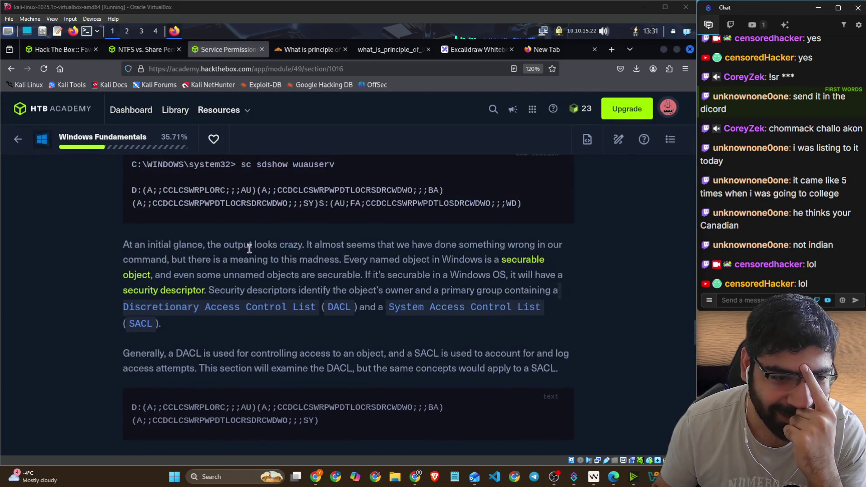
{"action": "scroll", "coordinate": [249, 249], "scroll_direction": "up", "scroll_amount": 5}
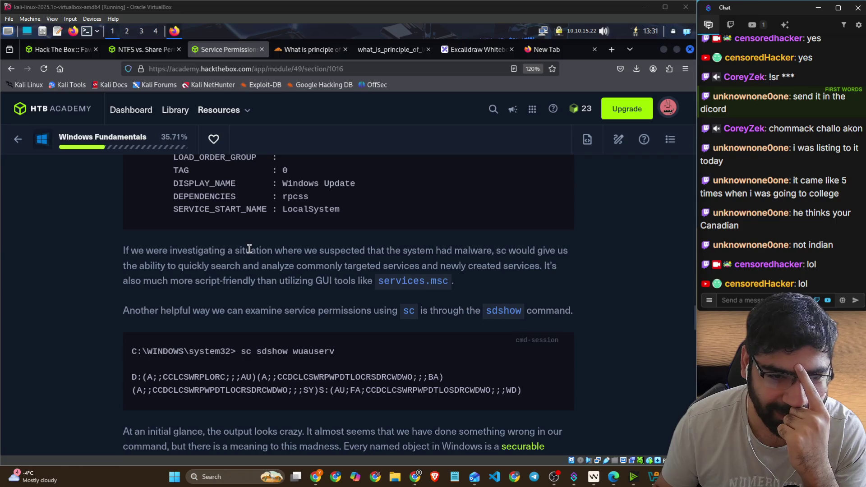
{"action": "scroll", "coordinate": [250, 249], "scroll_direction": "up", "scroll_amount": 1}
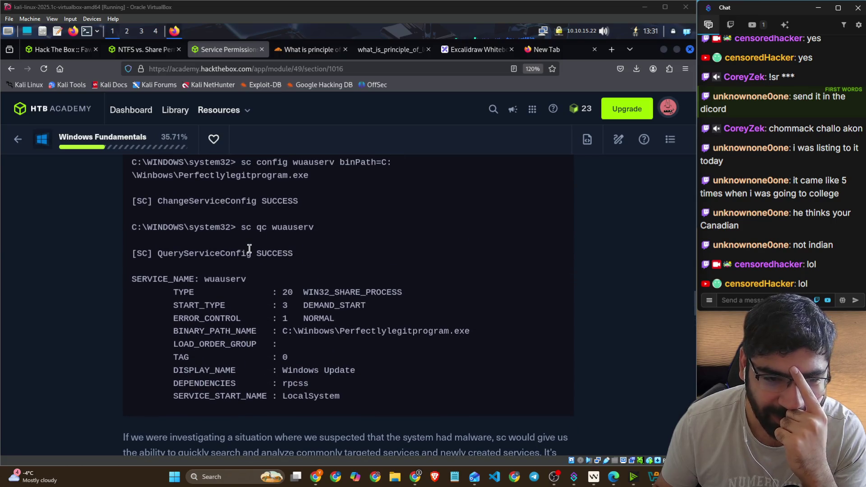
{"action": "scroll", "coordinate": [250, 248], "scroll_direction": "up", "scroll_amount": 10}
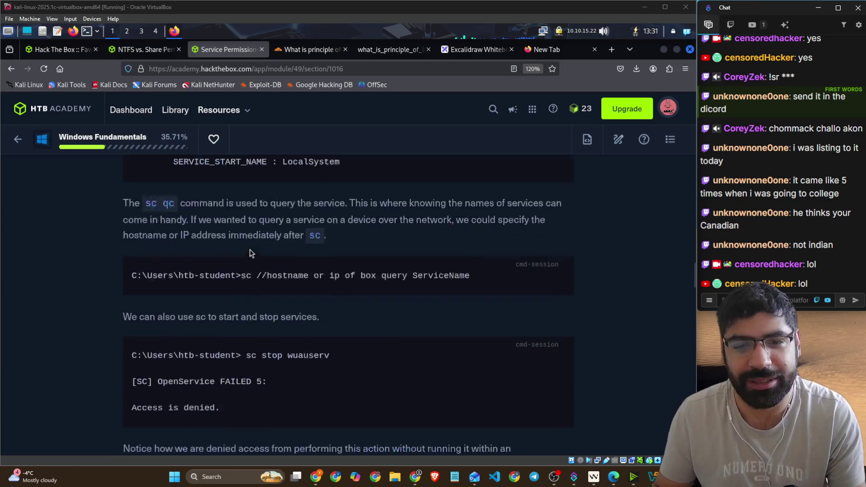
{"action": "scroll", "coordinate": [251, 245], "scroll_direction": "down", "scroll_amount": 5}
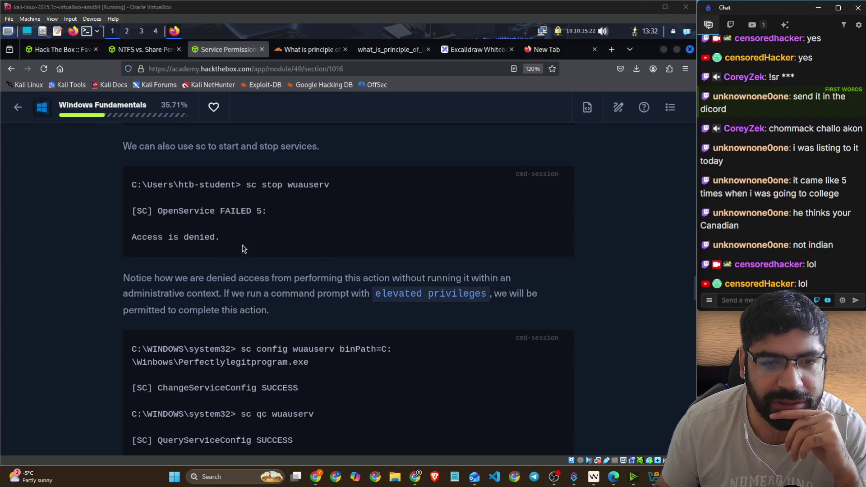
{"action": "left_click_drag", "start_coordinate": [229, 246], "coordinate": [129, 195]}
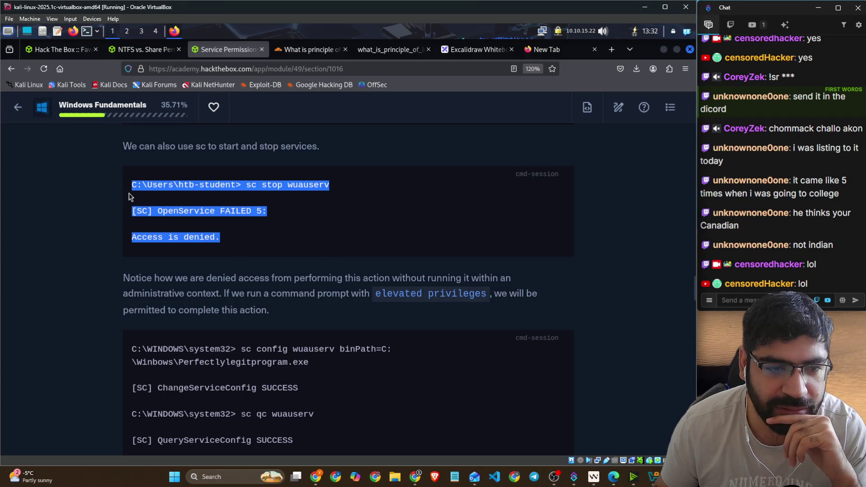
{"action": "scroll", "coordinate": [77, 226], "scroll_direction": "down", "scroll_amount": 2}
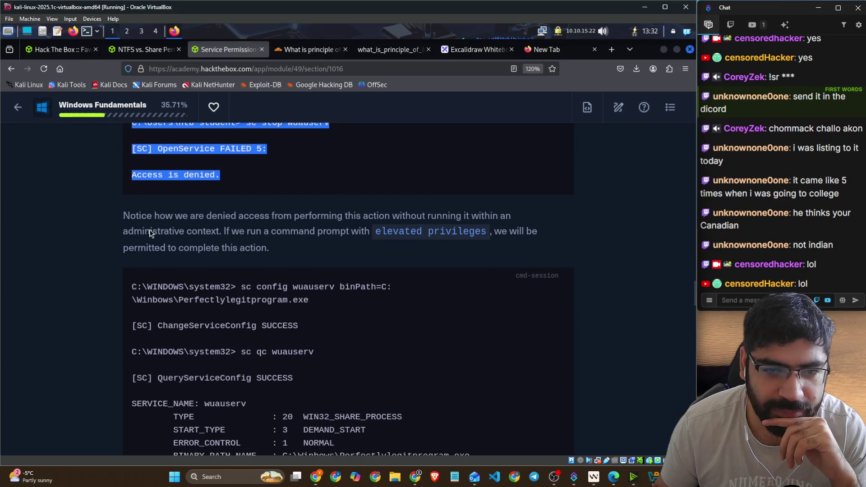
{"action": "scroll", "coordinate": [150, 232], "scroll_direction": "up", "scroll_amount": 6}
{"action": "scroll", "coordinate": [91, 279], "scroll_direction": "down", "scroll_amount": 3}
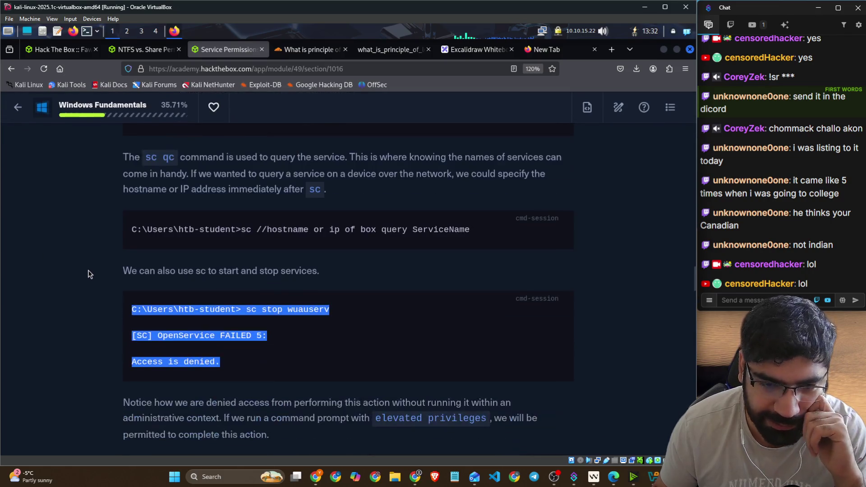
{"action": "scroll", "coordinate": [52, 290], "scroll_direction": "down", "scroll_amount": 3}
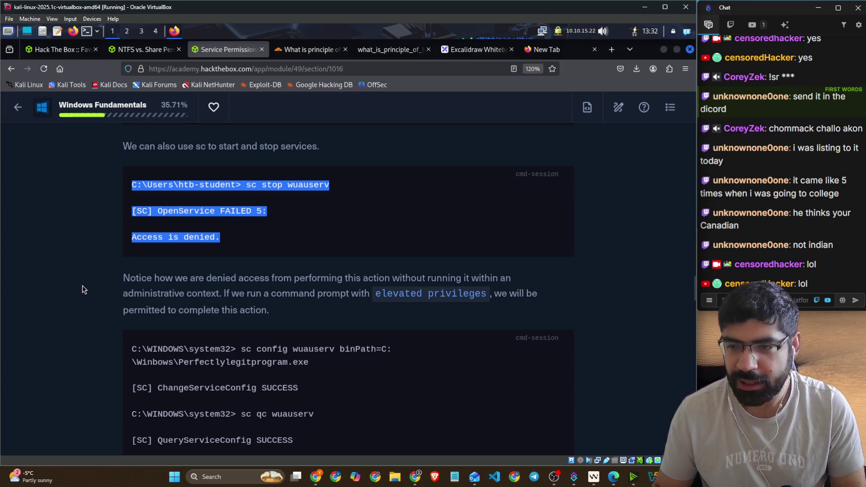
{"action": "left_click", "coordinate": [715, 301]}
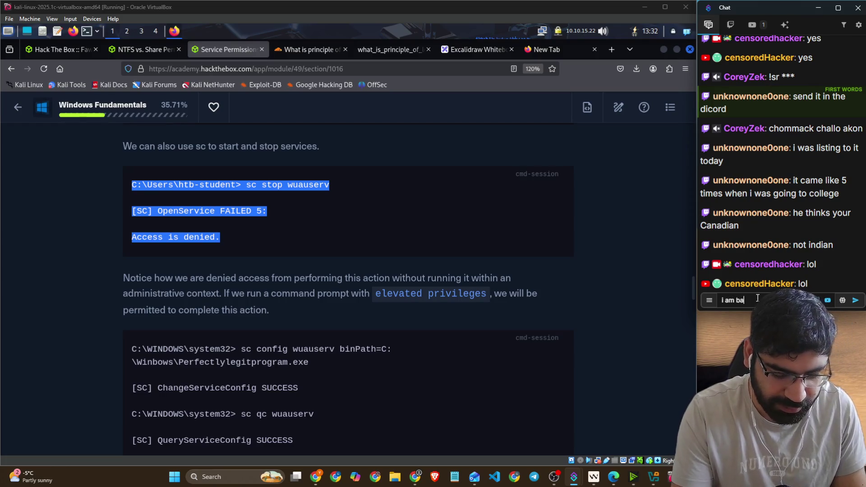
{"action": "left_click", "coordinate": [453, 207]}
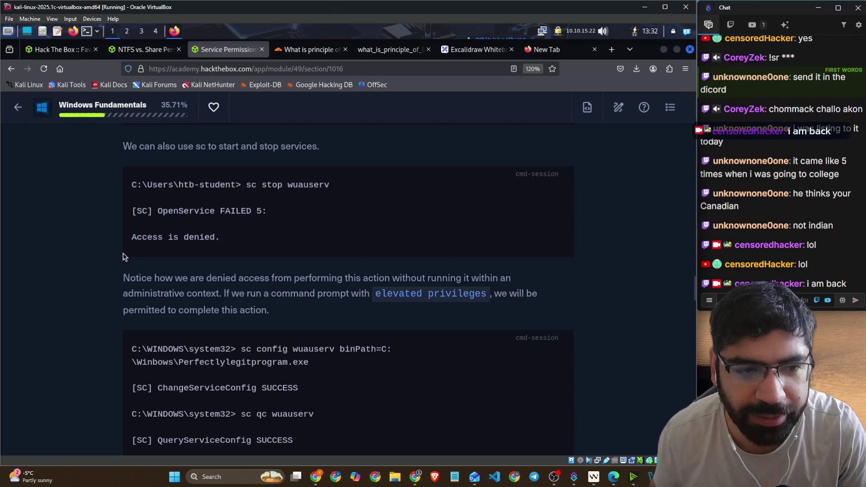
{"action": "scroll", "coordinate": [184, 253], "scroll_direction": "down", "scroll_amount": 2}
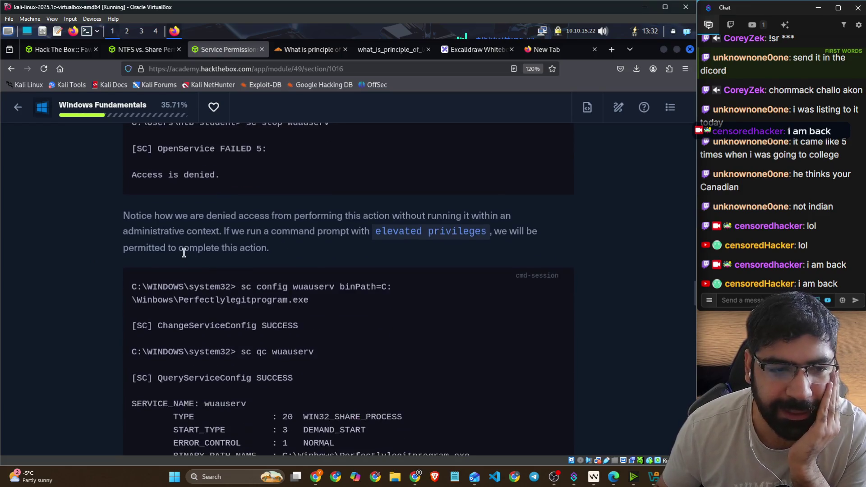
{"action": "scroll", "coordinate": [183, 253], "scroll_direction": "up", "scroll_amount": 2}
{"action": "scroll", "coordinate": [106, 277], "scroll_direction": "down", "scroll_amount": 4}
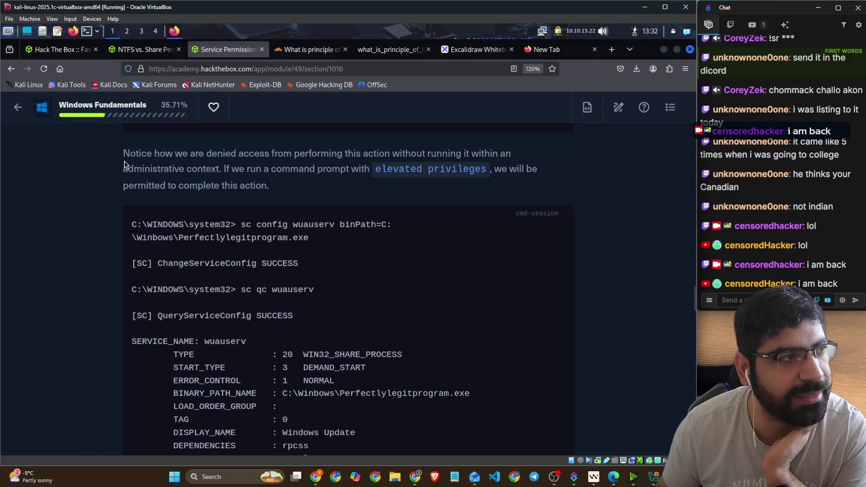
{"action": "left_click_drag", "start_coordinate": [130, 155], "coordinate": [250, 154]}
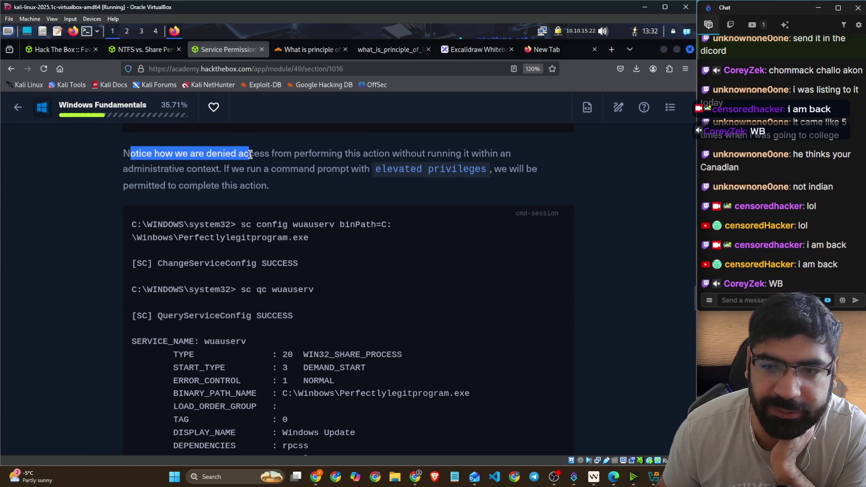
{"action": "left_click", "coordinate": [298, 155]}
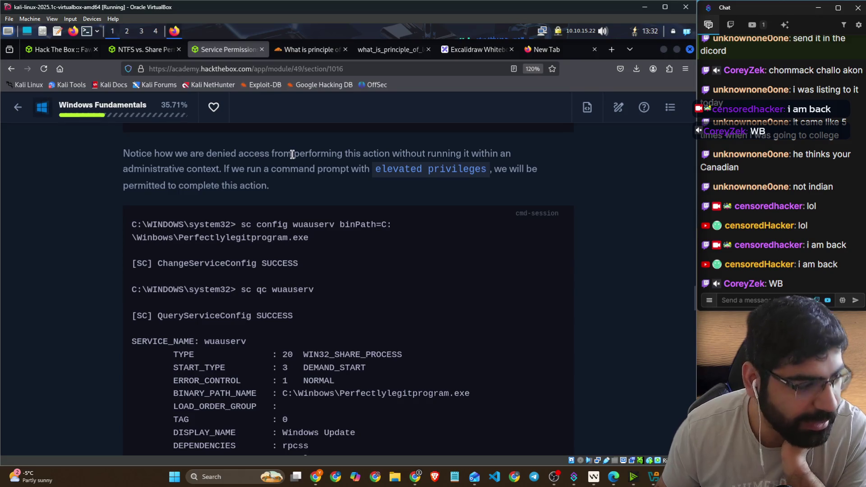
{"action": "left_click_drag", "start_coordinate": [122, 155], "coordinate": [508, 153]}
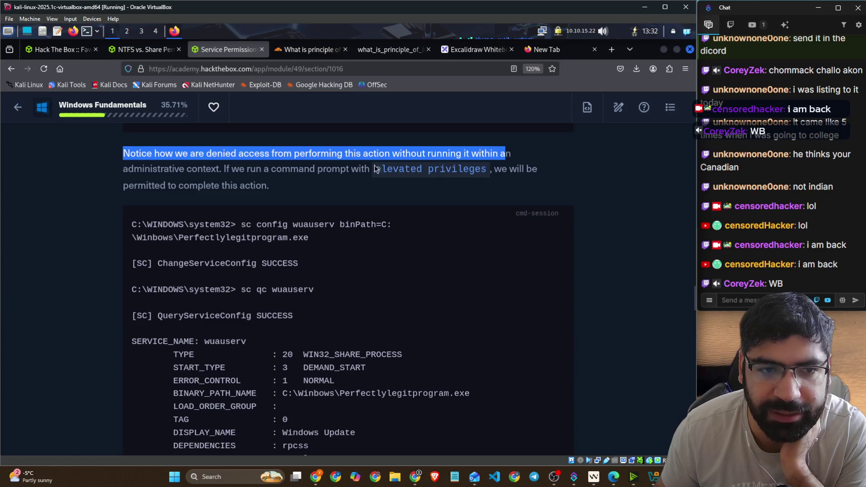
{"action": "scroll", "coordinate": [316, 174], "scroll_direction": "up", "scroll_amount": 2}
{"action": "left_click_drag", "start_coordinate": [225, 295], "coordinate": [525, 293]}
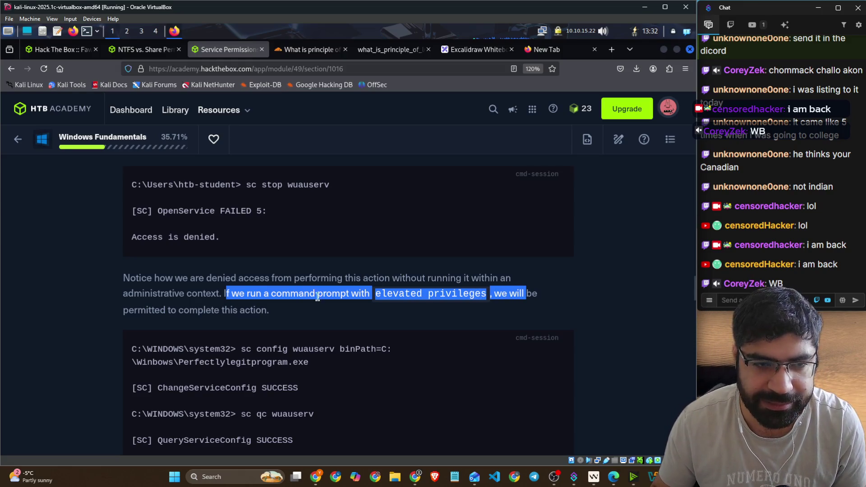
{"action": "scroll", "coordinate": [318, 297], "scroll_direction": "up", "scroll_amount": 2}
{"action": "left_click_drag", "start_coordinate": [246, 247], "coordinate": [348, 250]}
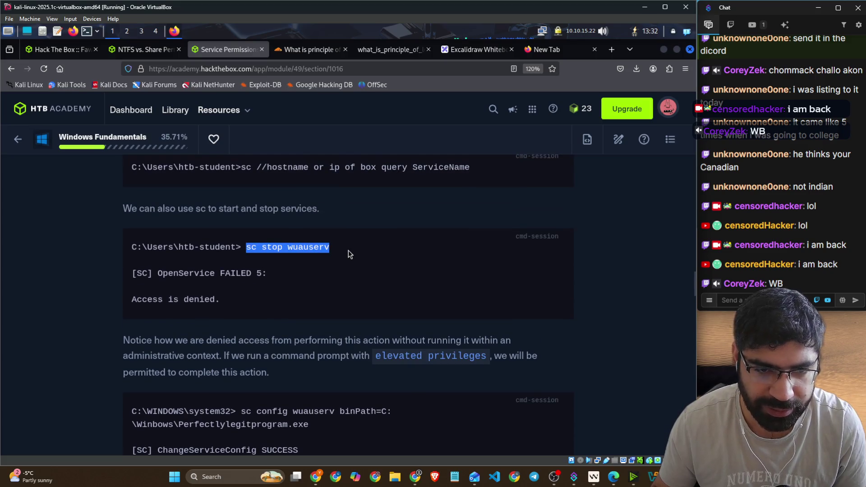
{"action": "key", "text": "alt+Tab"}
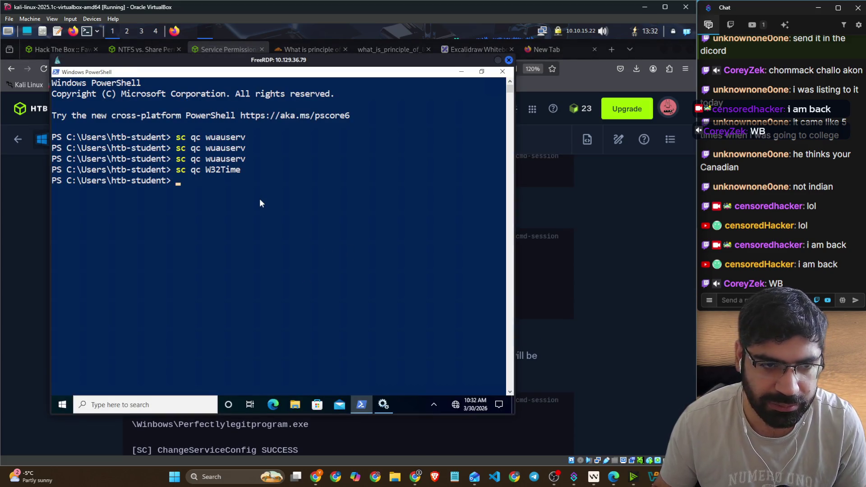
Step: Run sc stop wuauserv in the remote PowerShell, then go back to the HTB Academy lesson
{"action": "type", "text": "sc stop wuauserv"}
{"action": "key", "text": "Return"}
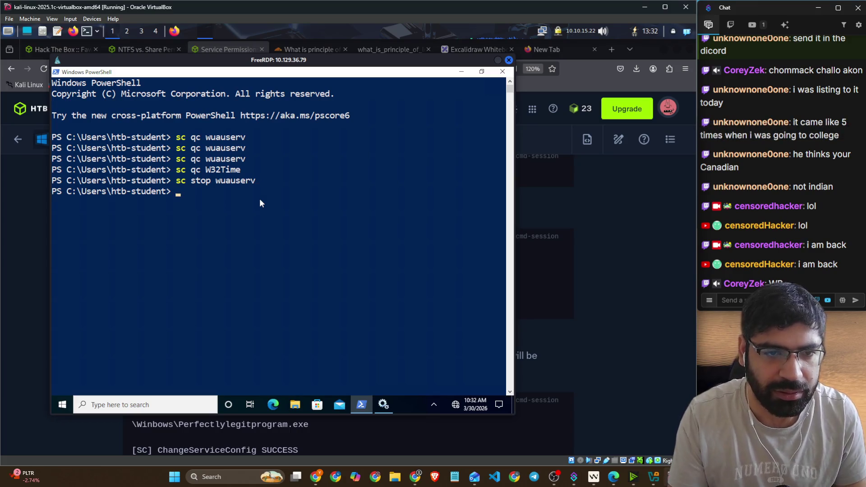
{"action": "left_click", "coordinate": [267, 202]}
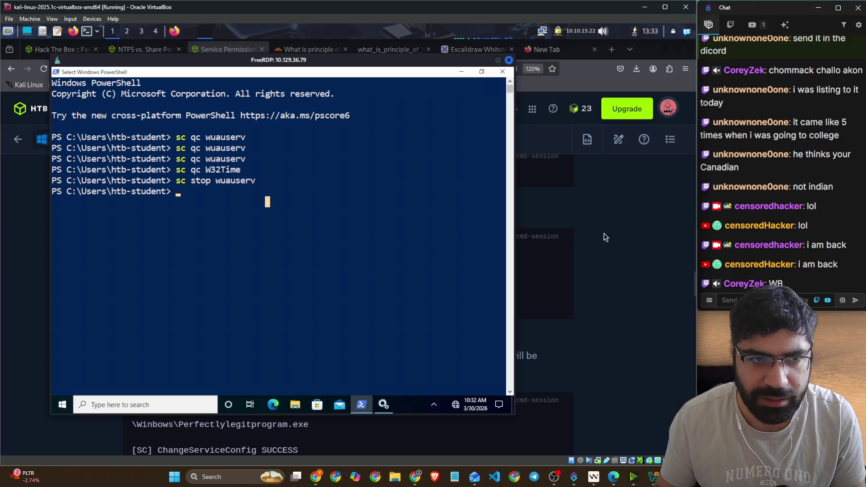
{"action": "left_click", "coordinate": [580, 230]}
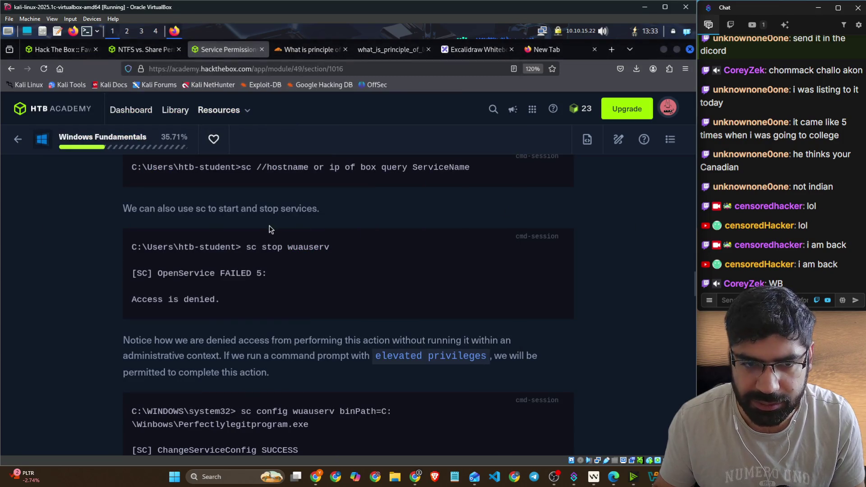
{"action": "scroll", "coordinate": [301, 227], "scroll_direction": "up", "scroll_amount": 3}
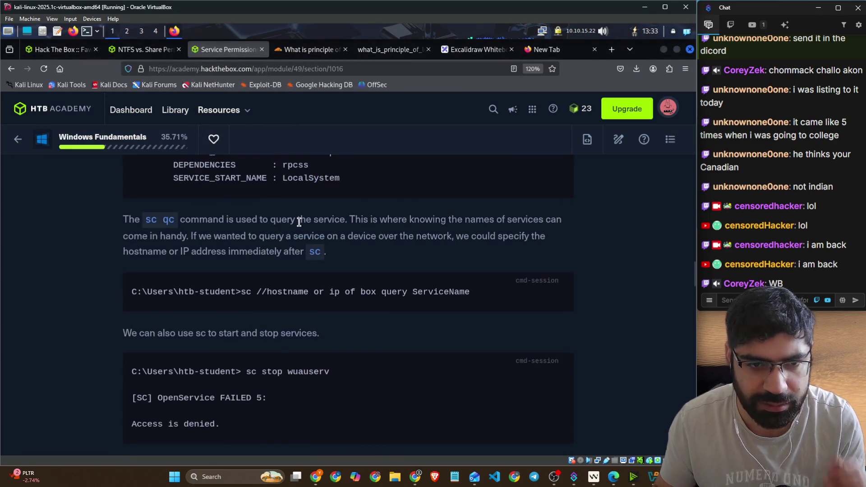
{"action": "scroll", "coordinate": [300, 221], "scroll_direction": "up", "scroll_amount": 5}
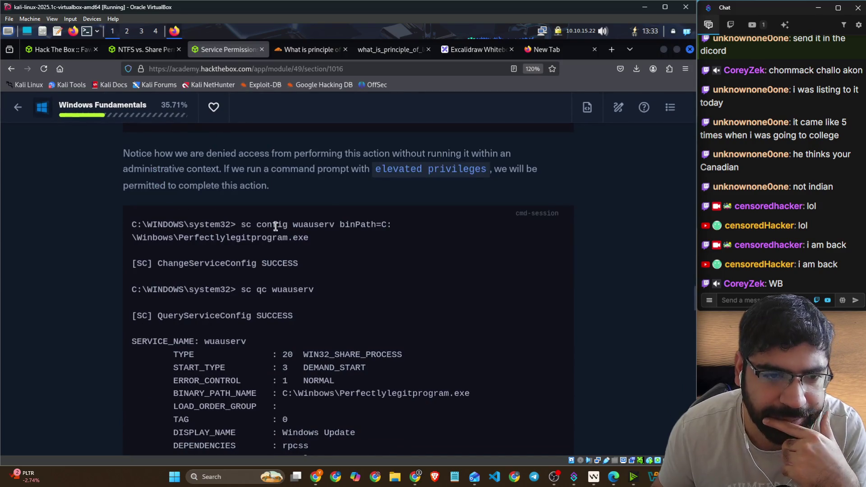
{"action": "mouse_move", "coordinate": [130, 157]}
{"action": "left_mouse_down"}
{"action": "mouse_move", "coordinate": [276, 153]}
{"action": "mouse_move", "coordinate": [391, 164]}
{"action": "left_mouse_up"}
{"action": "scroll", "coordinate": [243, 166], "scroll_direction": "down", "scroll_amount": 2}
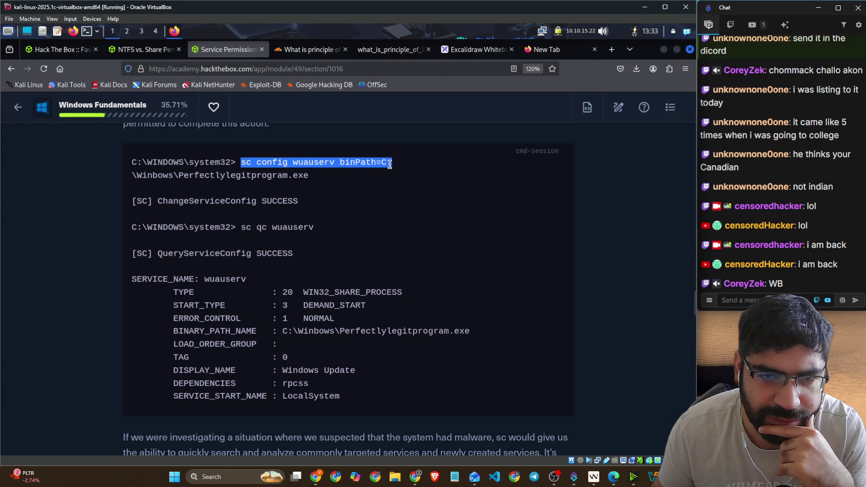
{"action": "right_click", "coordinate": [364, 166]}
{"action": "left_click", "coordinate": [399, 175]}
{"action": "left_click_drag", "start_coordinate": [199, 201], "coordinate": [277, 203]}
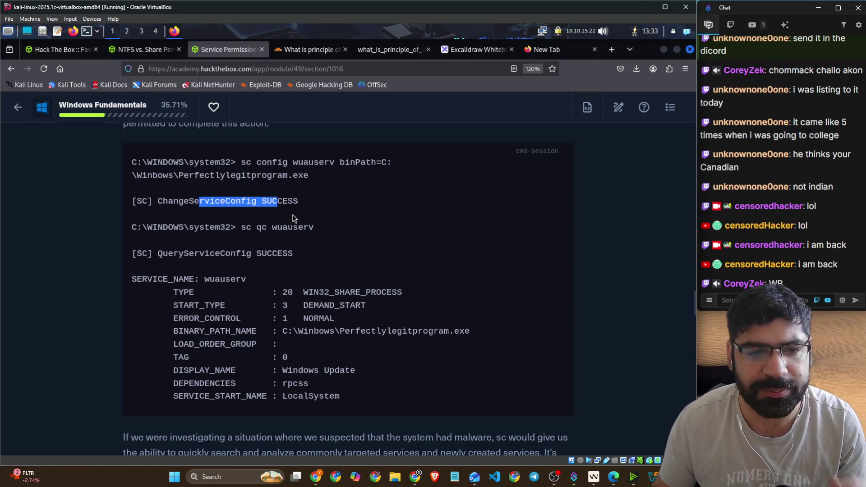
{"action": "left_click_drag", "start_coordinate": [345, 161], "coordinate": [393, 164]}
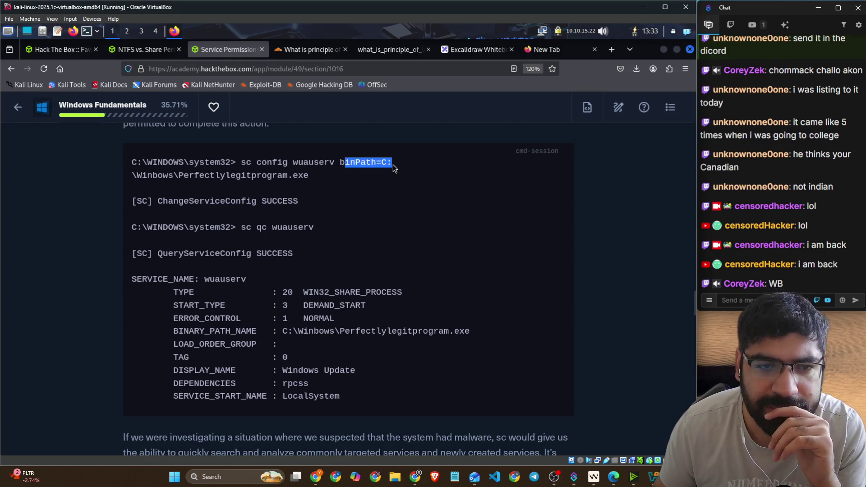
{"action": "scroll", "coordinate": [282, 189], "scroll_direction": "down", "scroll_amount": 3}
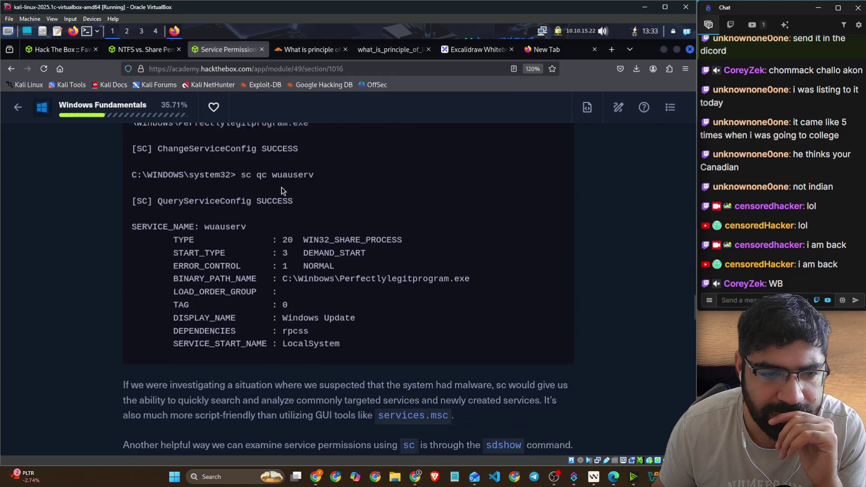
{"action": "left_click_drag", "start_coordinate": [215, 192], "coordinate": [317, 195]}
{"action": "scroll", "coordinate": [317, 196], "scroll_direction": "down", "scroll_amount": 3}
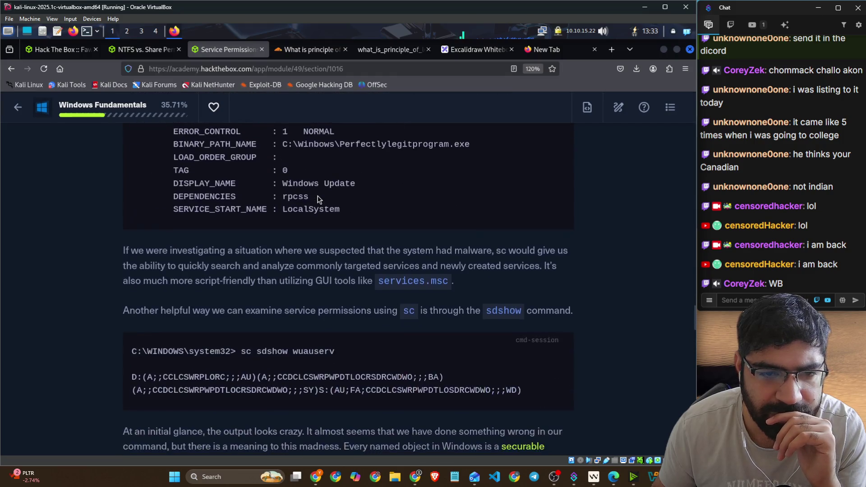
Step: Highlight the lesson's paragraphs on malware investigation and using sc to search services
{"action": "left_click_drag", "start_coordinate": [117, 255], "coordinate": [569, 250]}
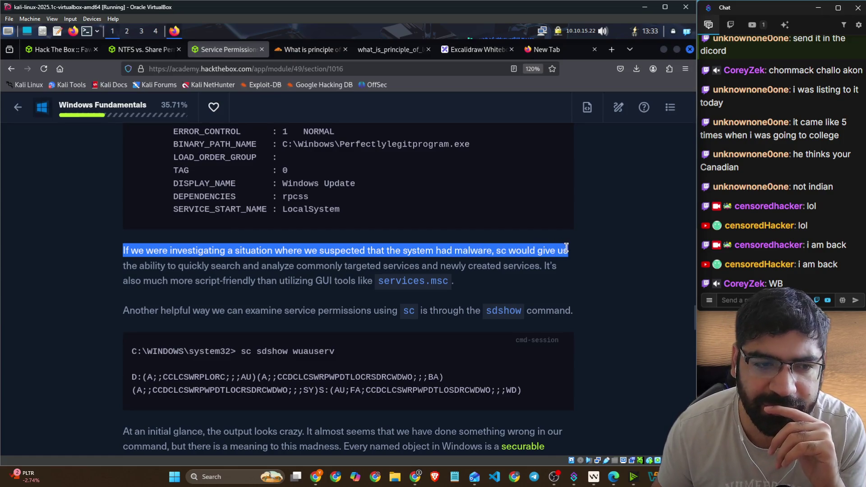
{"action": "mouse_move", "coordinate": [221, 267]}
{"action": "left_mouse_down"}
{"action": "mouse_move", "coordinate": [461, 264]}
{"action": "mouse_move", "coordinate": [543, 276]}
{"action": "left_mouse_up"}
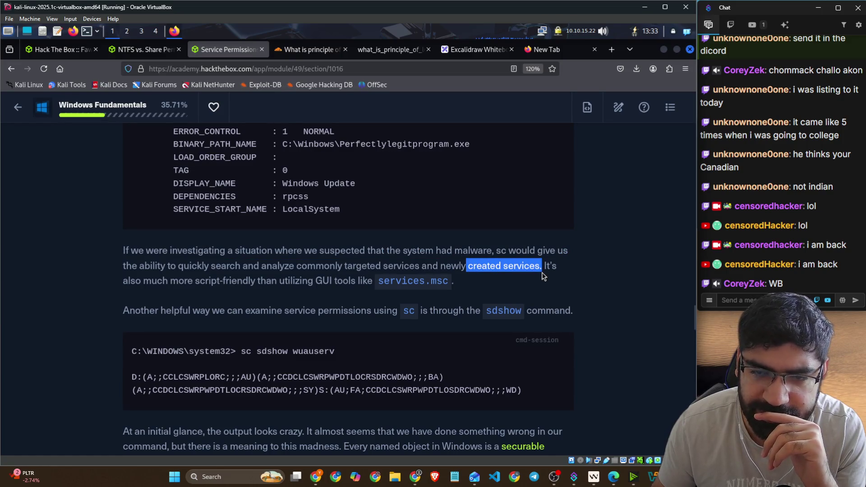
{"action": "left_click_drag", "start_coordinate": [130, 282], "coordinate": [284, 291]}
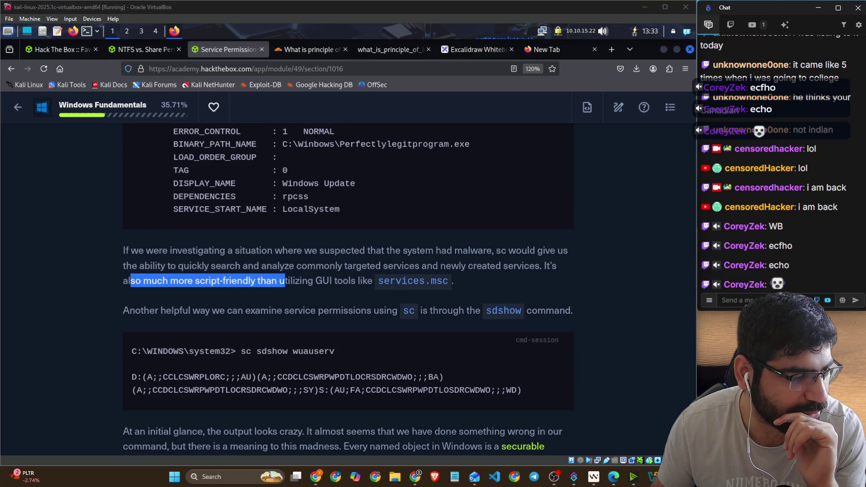
{"action": "left_click", "coordinate": [258, 410]}
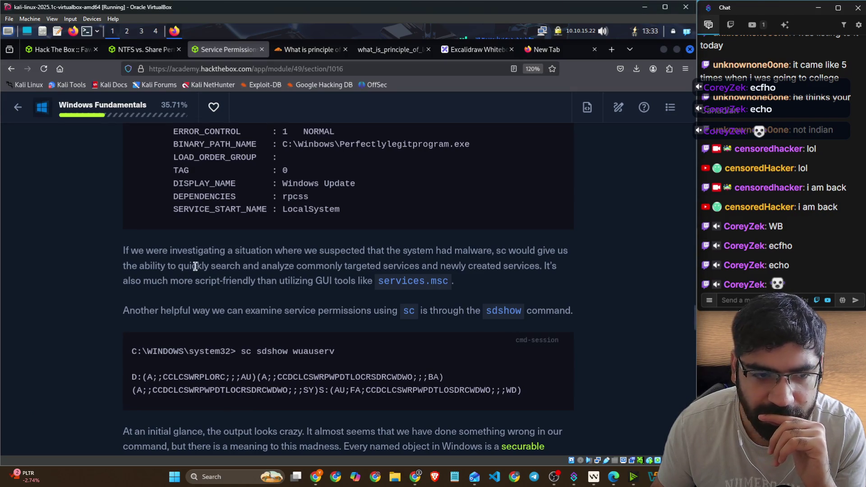
{"action": "left_click_drag", "start_coordinate": [493, 250], "coordinate": [577, 256]}
{"action": "left_click_drag", "start_coordinate": [157, 266], "coordinate": [568, 271]}
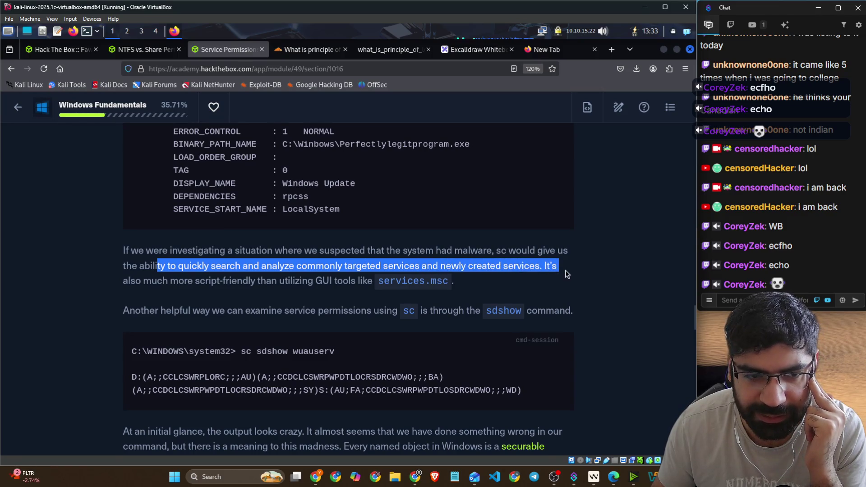
{"action": "left_click_drag", "start_coordinate": [206, 280], "coordinate": [454, 287]}
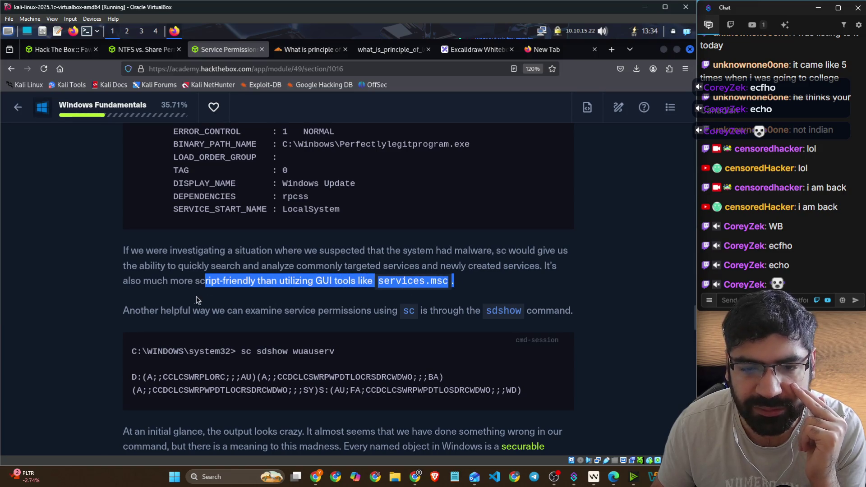
Step: Highlight the sentence introducing sdshow, select the word sdshow, then switch to remote PowerShell
{"action": "scroll", "coordinate": [176, 298], "scroll_direction": "down", "scroll_amount": 2}
{"action": "left_click_drag", "start_coordinate": [124, 249], "coordinate": [385, 252]}
{"action": "left_click_drag", "start_coordinate": [416, 253], "coordinate": [524, 252]}
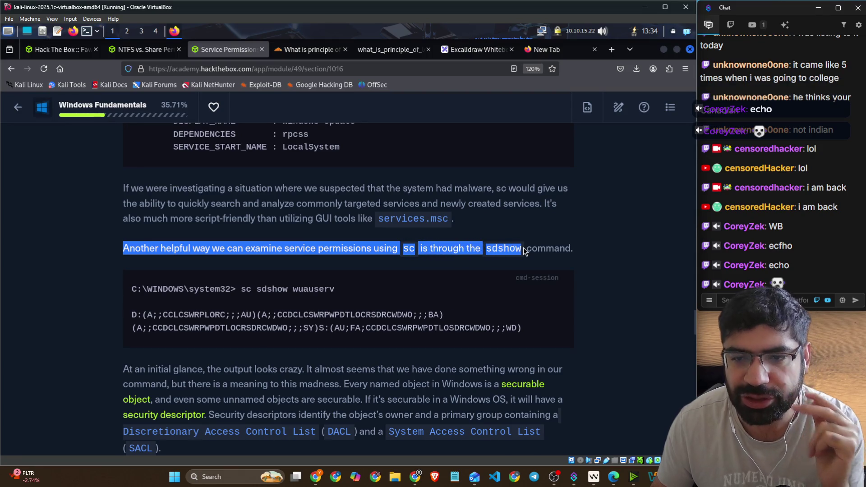
{"action": "double_click", "coordinate": [514, 246]}
{"action": "key", "text": "alt+Tab"}
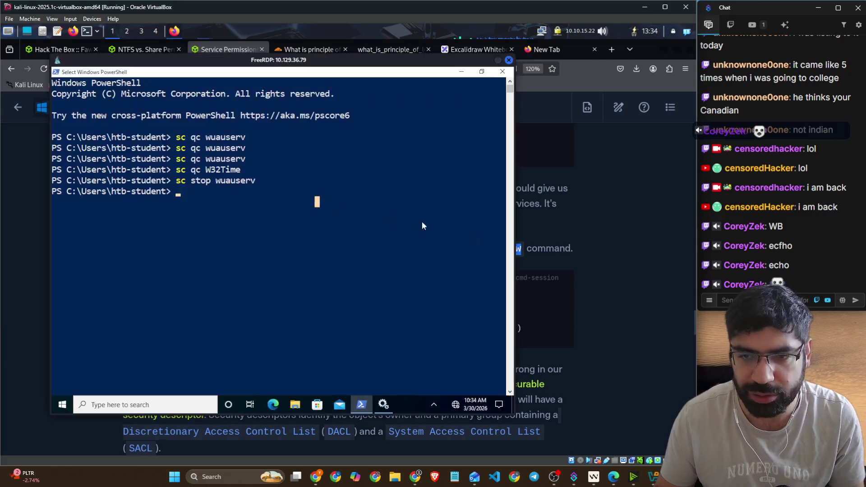
Step: Try 'sdshow' in PowerShell, which returns a not-recognized error, then clear it
{"action": "type", "text": "sdshow"}
{"action": "key", "text": "Return"}
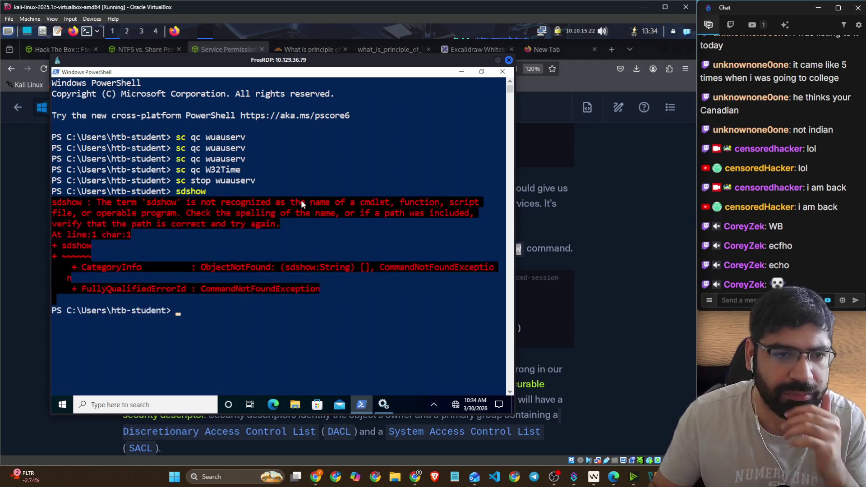
{"action": "left_click_drag", "start_coordinate": [159, 204], "coordinate": [393, 205]}
{"action": "left_click", "coordinate": [368, 261]}
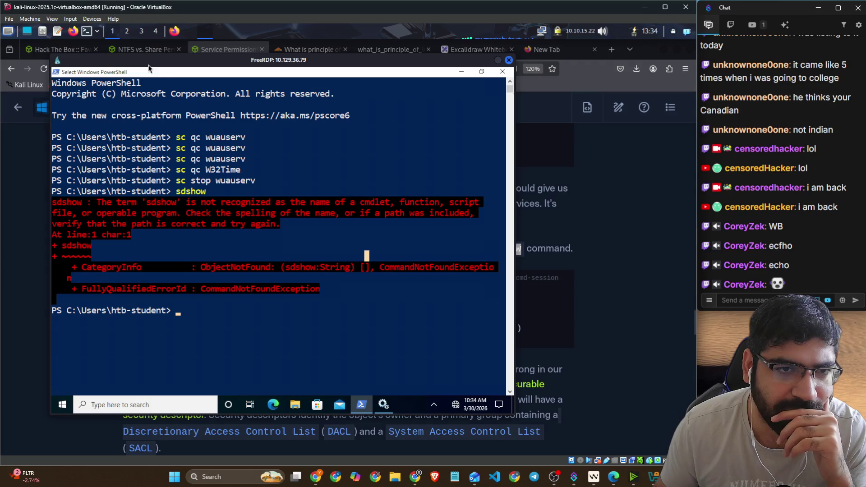
Step: Open a Command Prompt on the remote machine through Windows search and try 'sdshow' there
{"action": "left_click_drag", "start_coordinate": [177, 72], "coordinate": [201, 215]}
{"action": "left_click", "coordinate": [86, 141]}
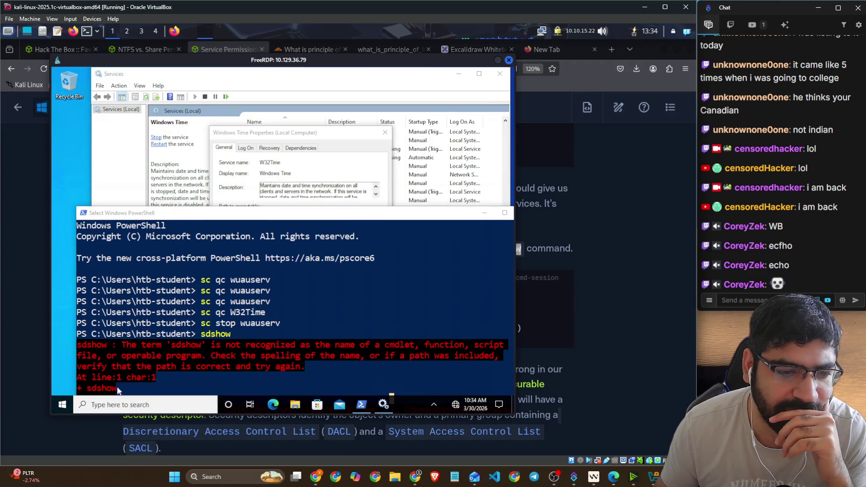
{"action": "left_click", "coordinate": [187, 401]}
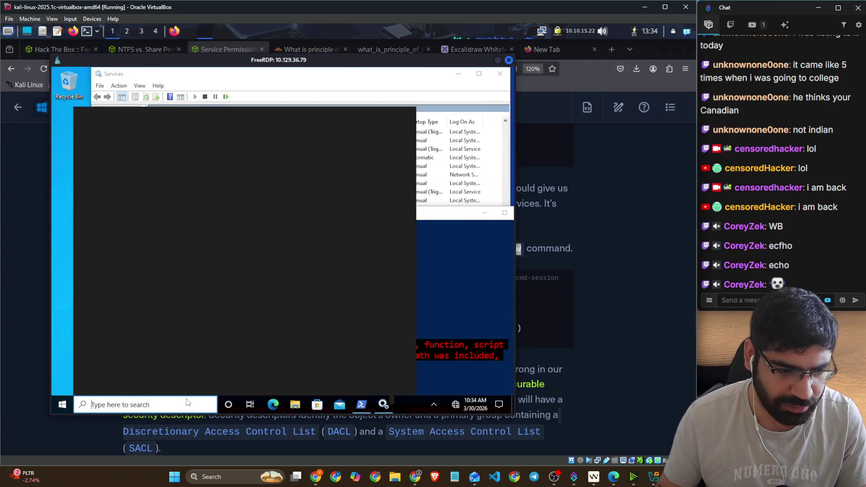
{"action": "type", "text": "c"}
{"action": "left_click", "coordinate": [140, 156]}
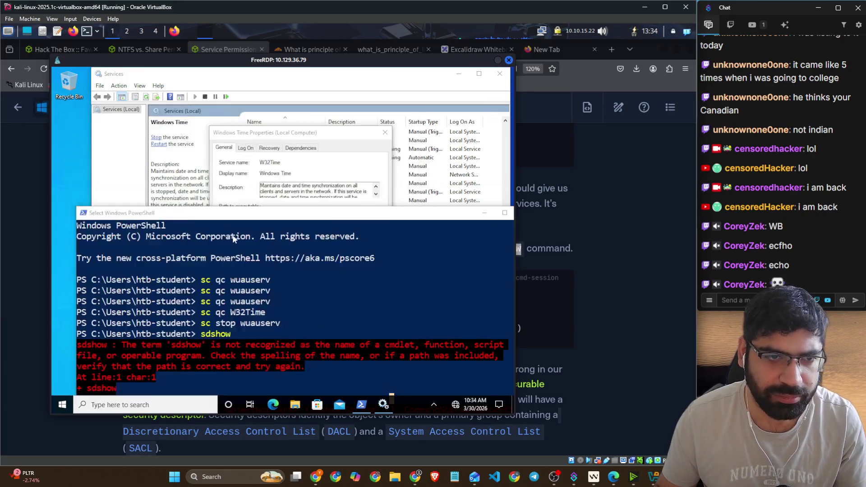
{"action": "type", "text": "sd"}
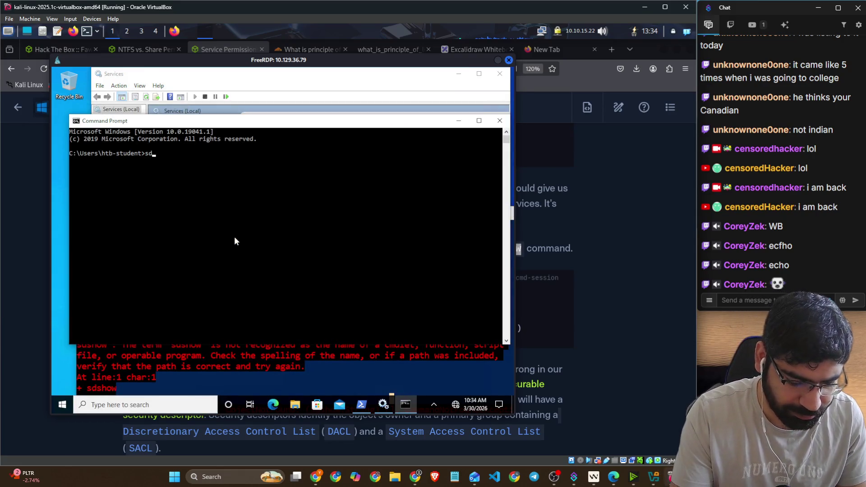
{"action": "type", "text": "show"}
{"action": "key", "text": "Return"}
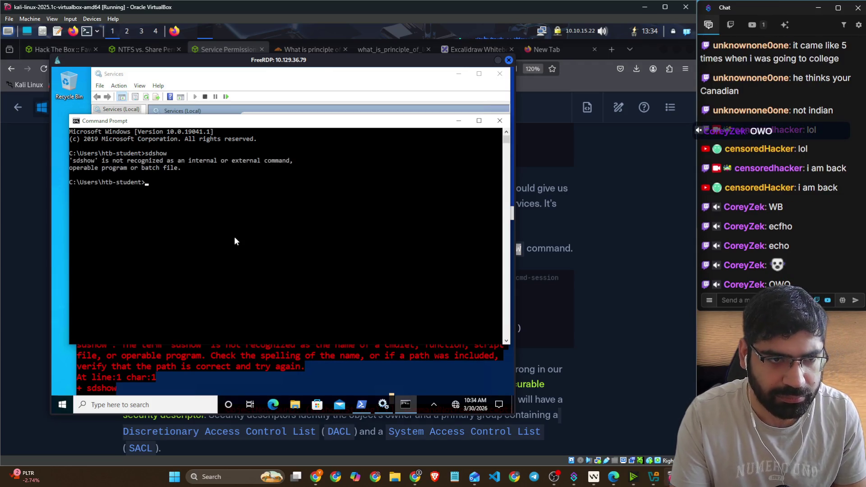
Step: Copy 'sc sdshow wuauserv' from the lesson and run it in the remote Command Prompt
{"action": "left_click", "coordinate": [549, 219]}
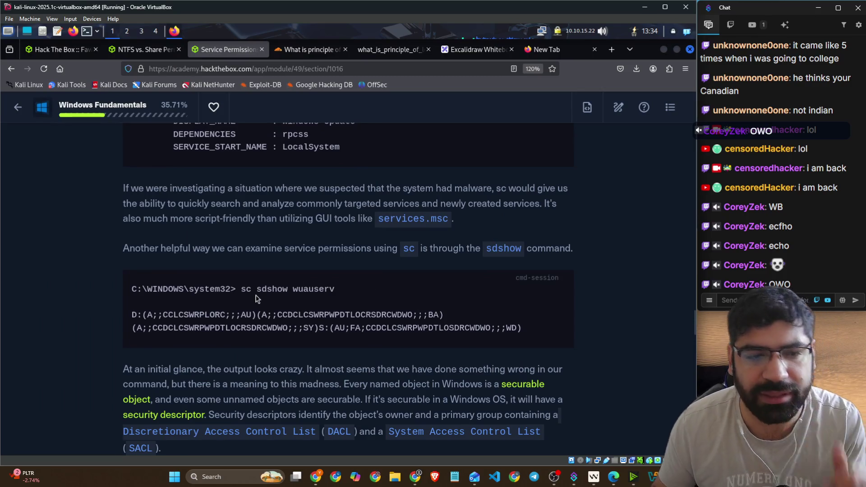
{"action": "left_click_drag", "start_coordinate": [241, 287], "coordinate": [336, 290]}
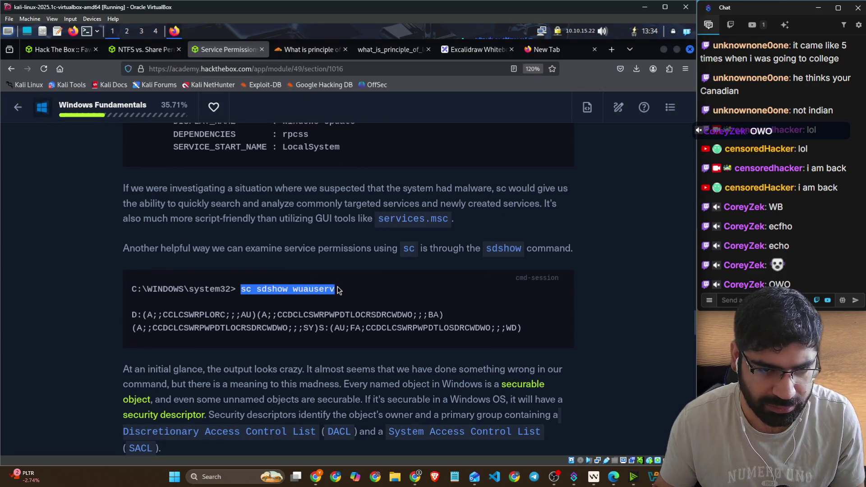
{"action": "key", "text": "alt+Tab"}
{"action": "right_click", "coordinate": [241, 232]}
{"action": "key", "text": "Return"}
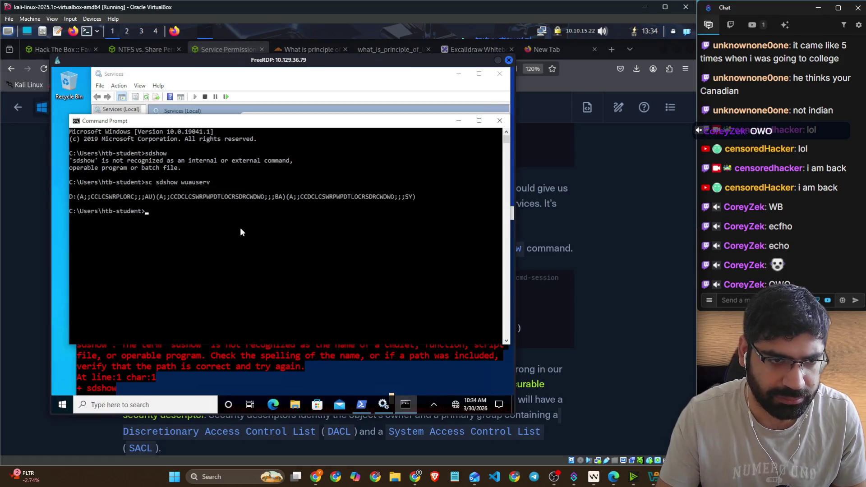
Step: Run 'sc sdshow wuauserv' in the PowerShell window
{"action": "left_click", "coordinate": [288, 350]}
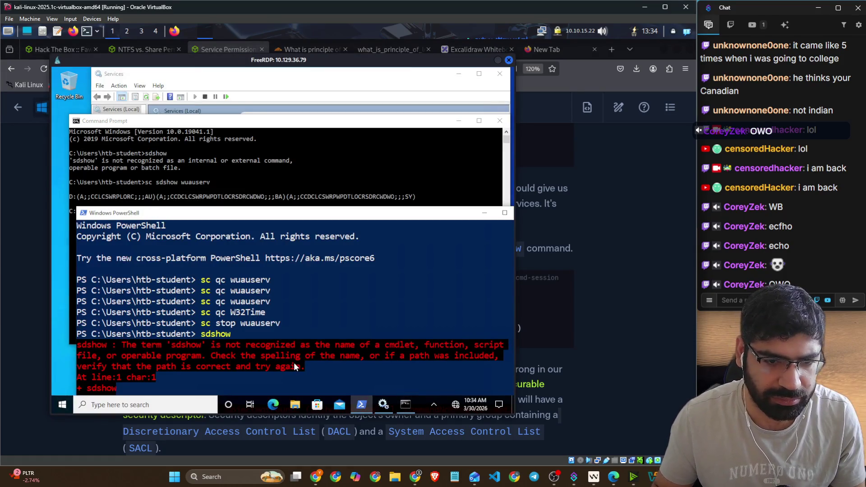
{"action": "scroll", "coordinate": [293, 236], "scroll_direction": "down", "scroll_amount": 5}
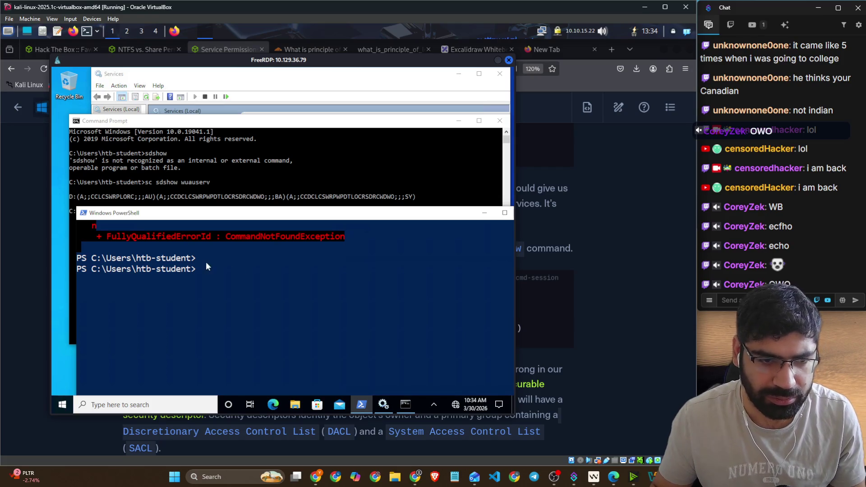
{"action": "type", "text": "sc sdshow wu"}
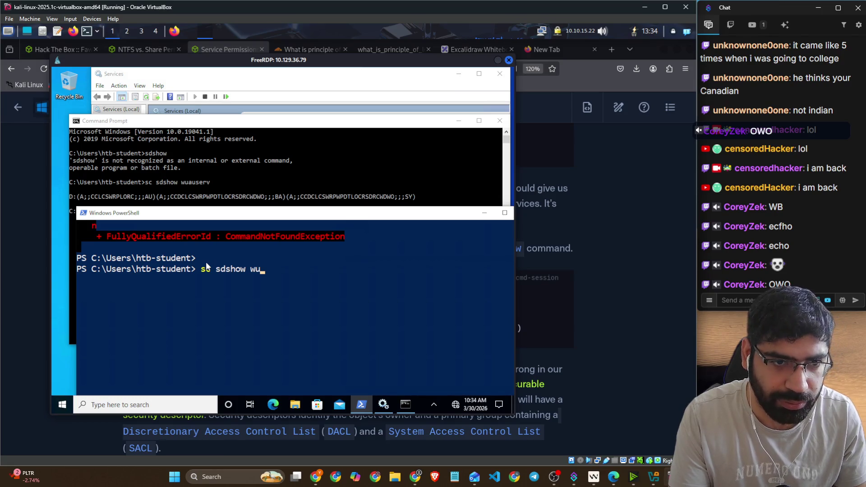
{"action": "type", "text": "auserv"}
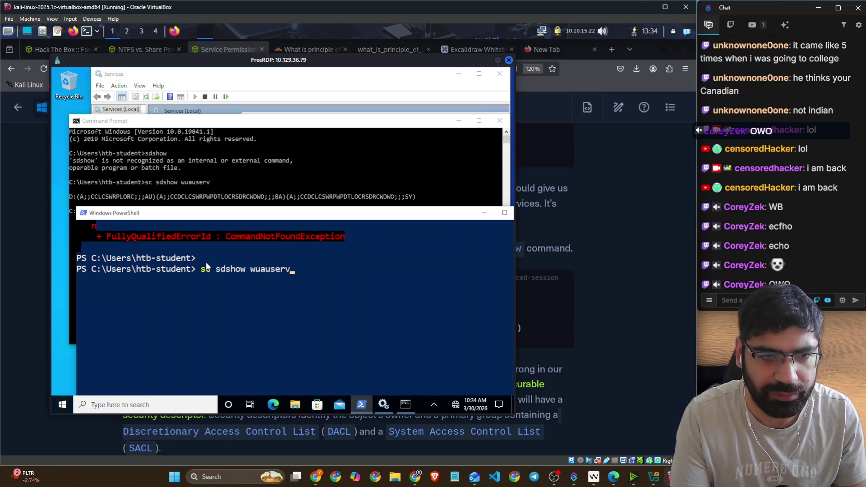
{"action": "key", "text": "Return"}
Step: Run 'sc qc wuauserv' in Command Prompt, then minimize the remote desktop
{"action": "left_click", "coordinate": [280, 128]}
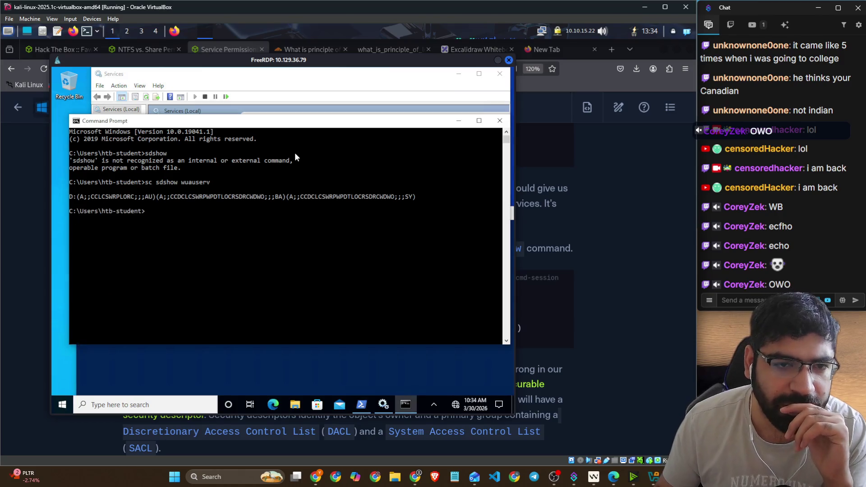
{"action": "left_click", "coordinate": [283, 222]}
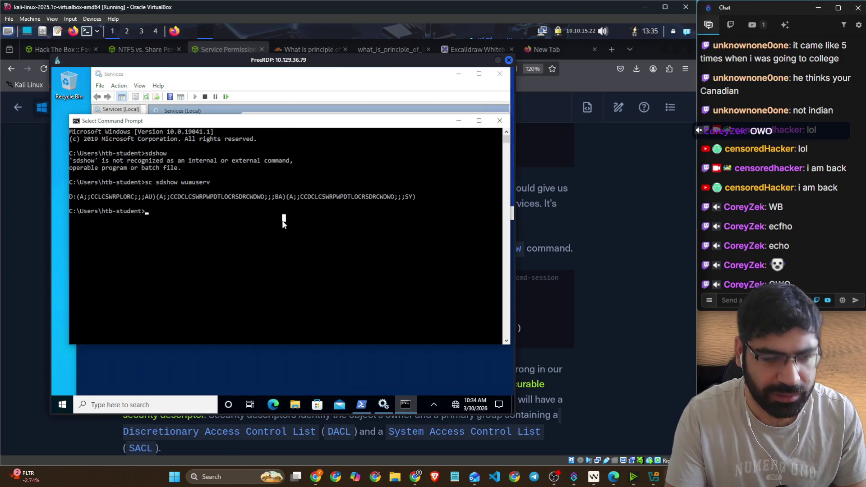
{"action": "type", "text": "sc "}
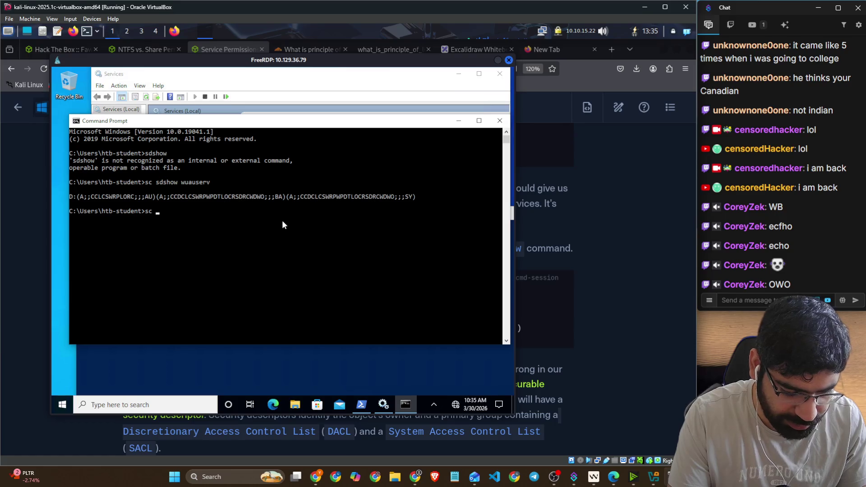
{"action": "type", "text": "qc w"}
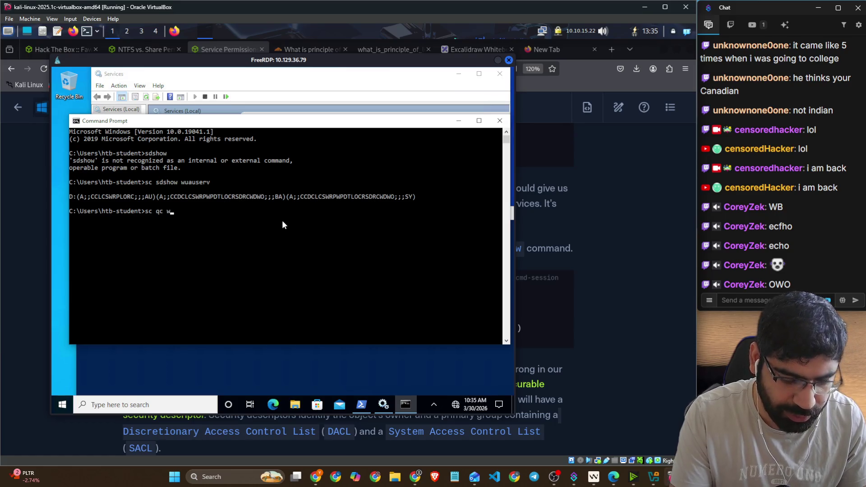
{"action": "type", "text": "uauserv"}
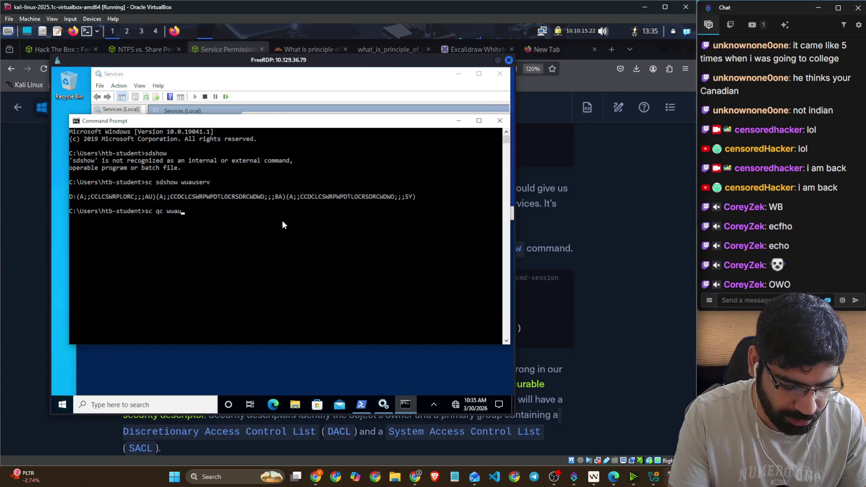
{"action": "key", "text": "Return"}
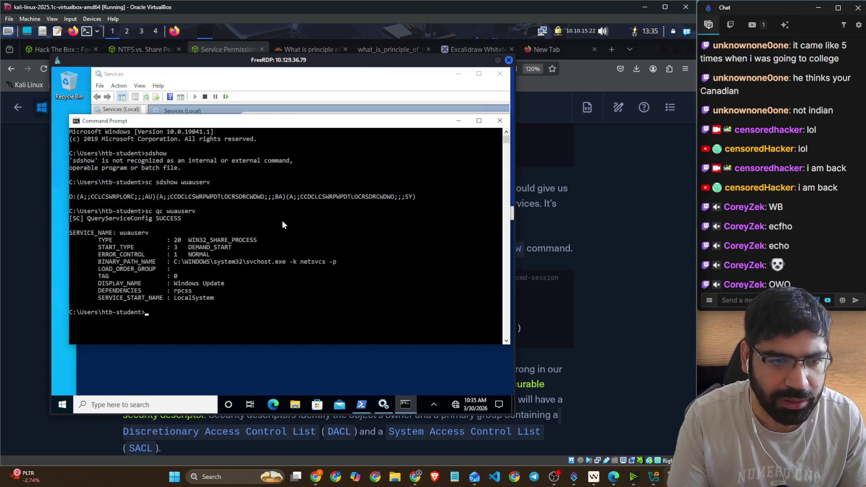
{"action": "left_click", "coordinate": [361, 404]}
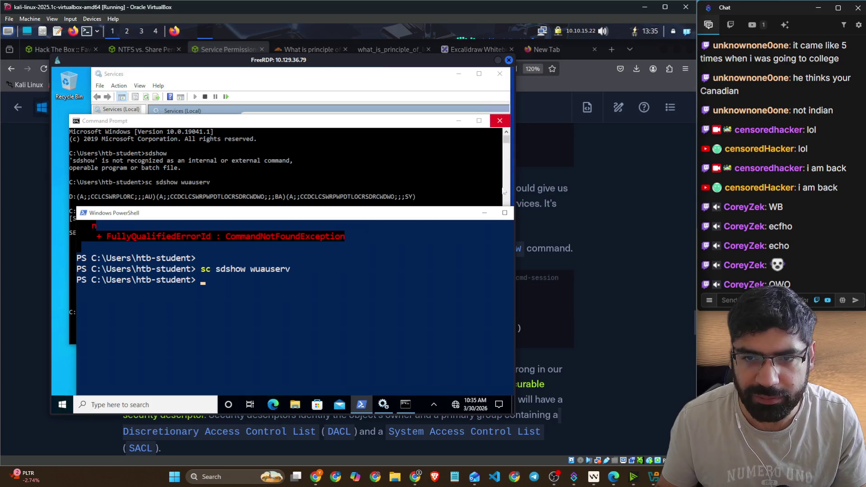
{"action": "left_click", "coordinate": [582, 264]}
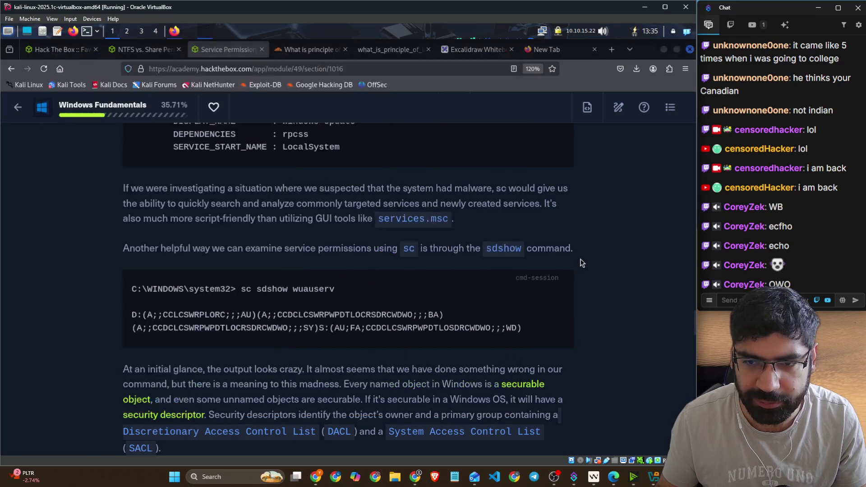
Step: Read the sdshow explanation, highlighting the unnamed-objects phrase, and bring up the 'securable object' link menu
{"action": "scroll", "coordinate": [302, 266], "scroll_direction": "up", "scroll_amount": 5}
{"action": "scroll", "coordinate": [289, 253], "scroll_direction": "up", "scroll_amount": 6}
{"action": "scroll", "coordinate": [289, 252], "scroll_direction": "down", "scroll_amount": 5}
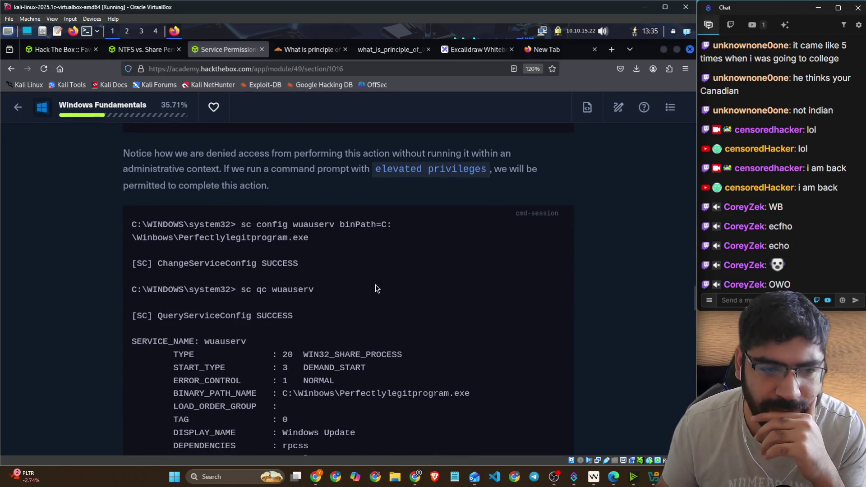
{"action": "scroll", "coordinate": [377, 289], "scroll_direction": "down", "scroll_amount": 9}
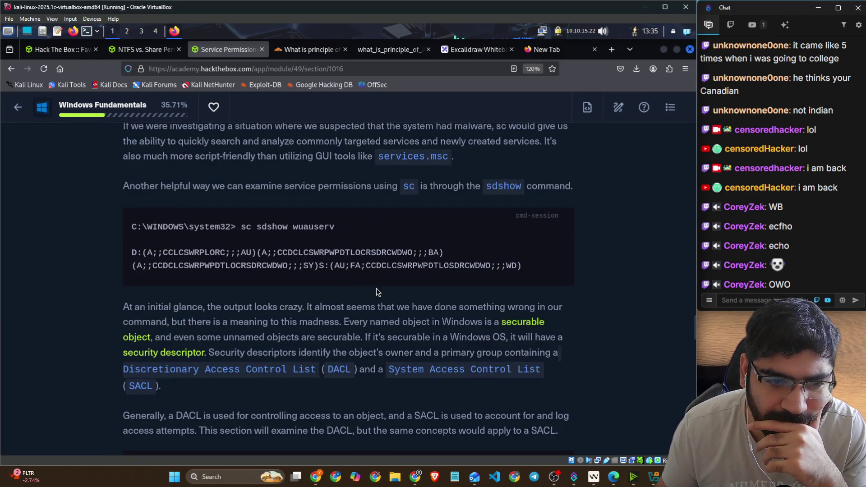
{"action": "scroll", "coordinate": [377, 292], "scroll_direction": "down", "scroll_amount": 3}
{"action": "mouse_move", "coordinate": [123, 183]}
{"action": "left_mouse_down"}
{"action": "mouse_move", "coordinate": [213, 192]}
{"action": "mouse_move", "coordinate": [250, 183]}
{"action": "mouse_move", "coordinate": [548, 184]}
{"action": "left_mouse_up"}
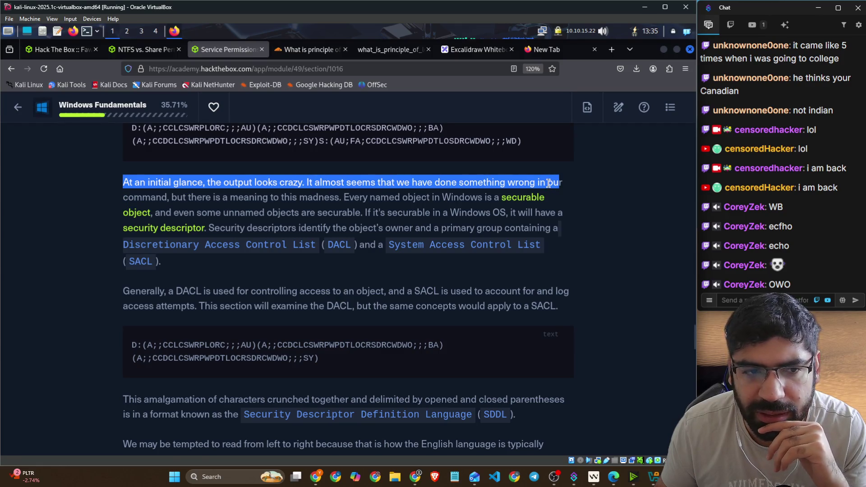
{"action": "left_click_drag", "start_coordinate": [188, 198], "coordinate": [546, 198]}
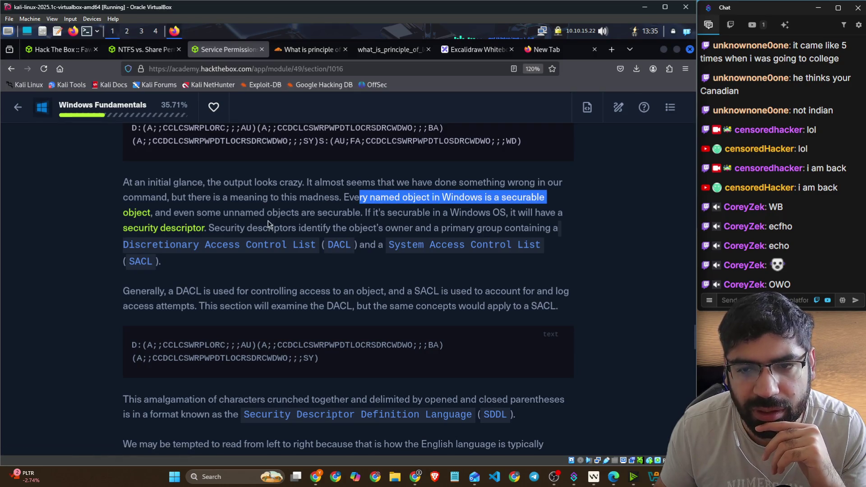
{"action": "left_click_drag", "start_coordinate": [155, 213], "coordinate": [352, 215]}
{"action": "scroll", "coordinate": [504, 248], "scroll_direction": "up", "scroll_amount": 2}
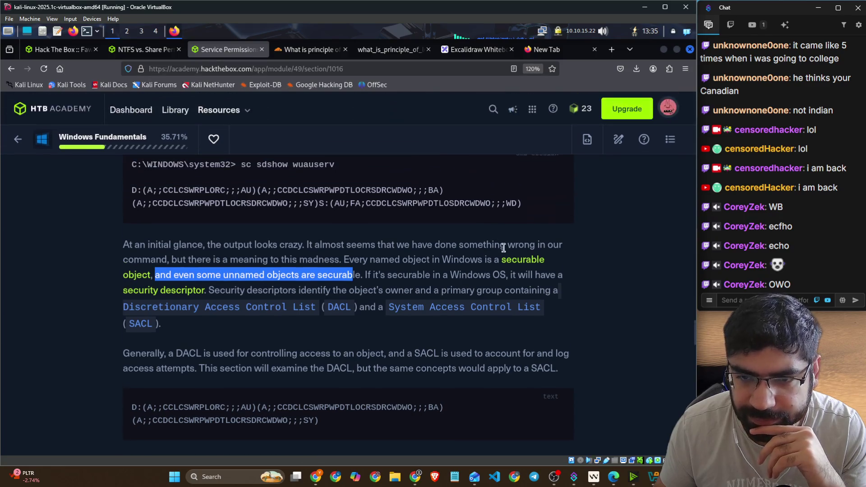
{"action": "right_click", "coordinate": [526, 262]}
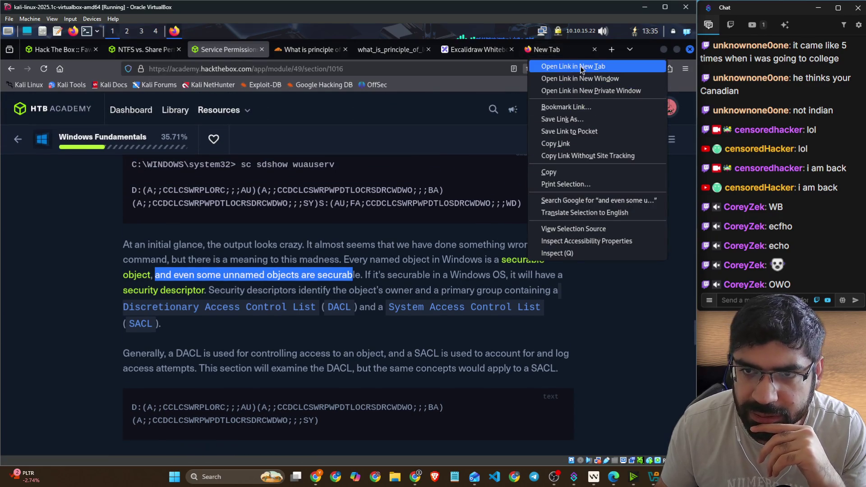
Step: Open the Securable Objects page in a new tab, zoom in, and highlight its security descriptor text
{"action": "left_click", "coordinate": [560, 64]}
{"action": "left_click", "coordinate": [273, 49]}
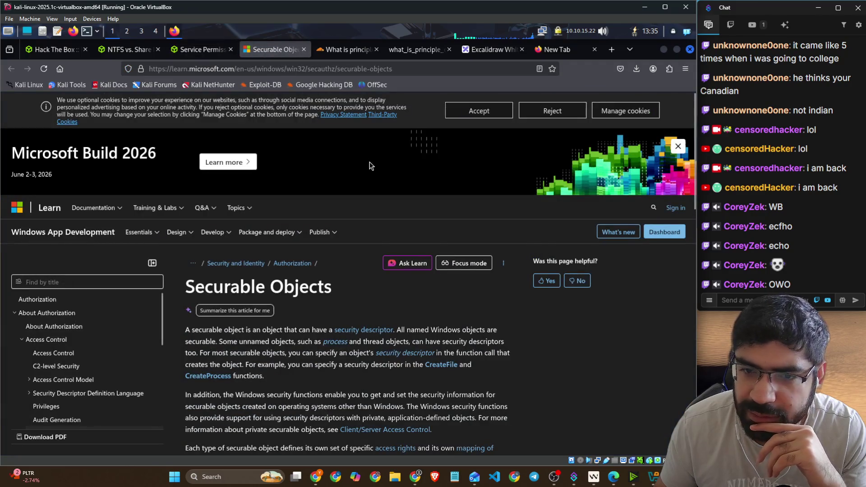
{"action": "scroll", "coordinate": [302, 199], "scroll_direction": "down", "scroll_amount": 3}
{"action": "left_click_drag", "start_coordinate": [256, 227], "coordinate": [282, 227]}
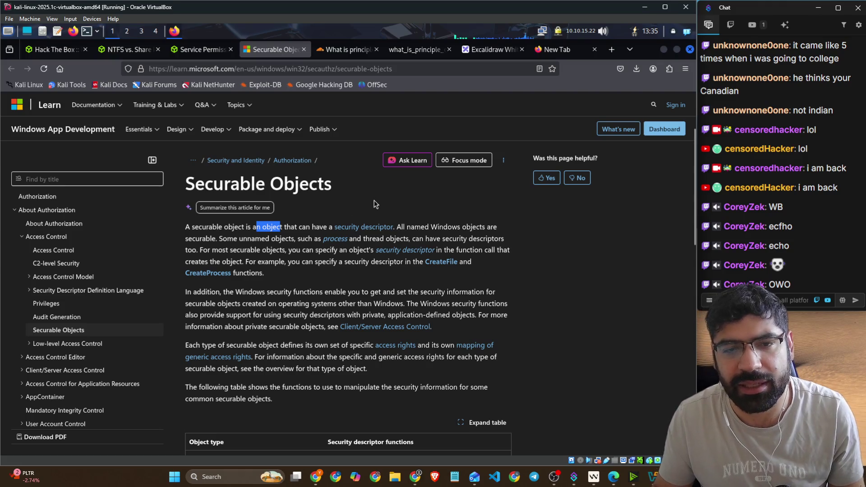
{"action": "key", "text": "ctrl+plus"}
{"action": "key", "text": "ctrl+plus"}
{"action": "key", "text": "ctrl+plus"}
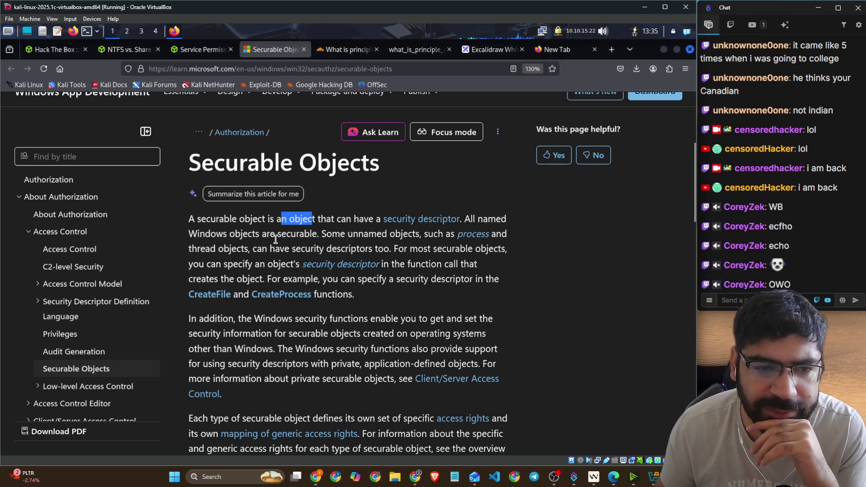
{"action": "mouse_move", "coordinate": [324, 234]}
{"action": "left_mouse_down"}
{"action": "mouse_move", "coordinate": [422, 249]}
{"action": "mouse_move", "coordinate": [455, 235]}
{"action": "mouse_move", "coordinate": [496, 234]}
{"action": "left_mouse_up"}
{"action": "left_click_drag", "start_coordinate": [270, 249], "coordinate": [502, 253]}
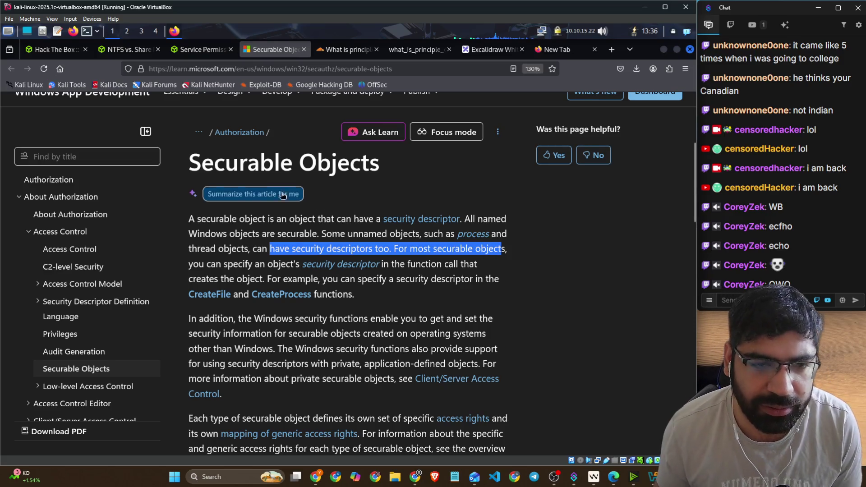
Step: Copy the Securable Objects page URL, post it in the stream chat, and return to the lesson
{"action": "right_click", "coordinate": [241, 64]}
{"action": "left_click", "coordinate": [263, 115]}
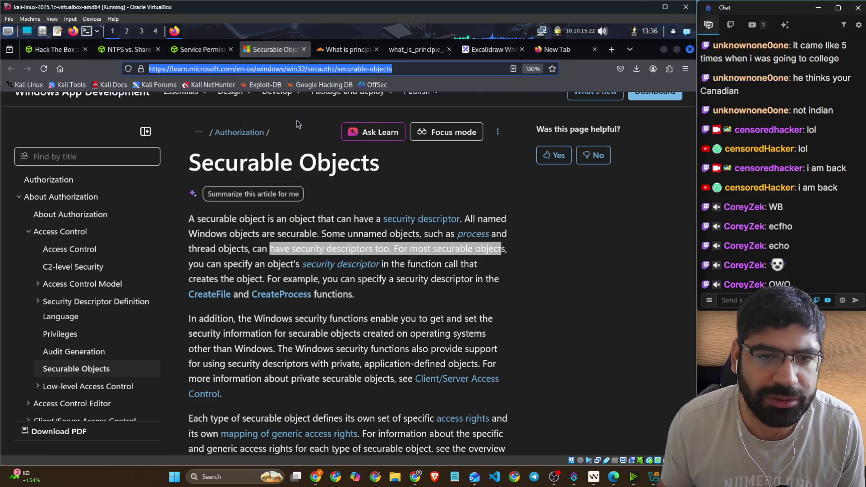
{"action": "left_click", "coordinate": [754, 302]}
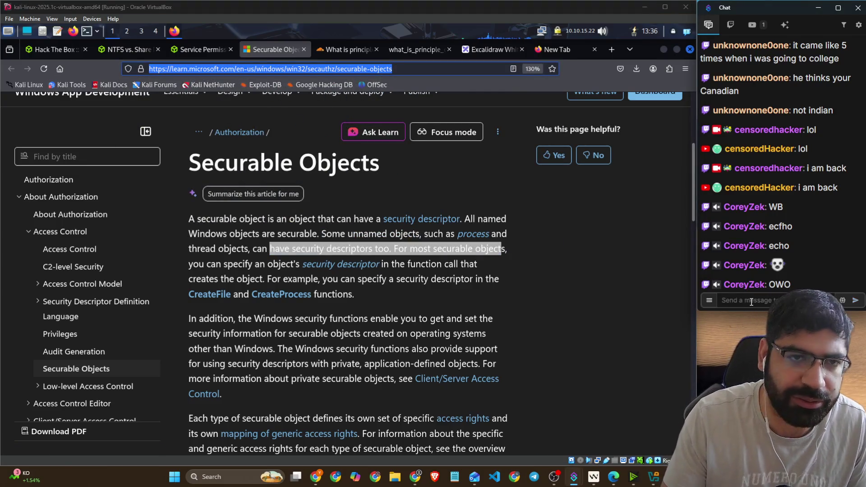
{"action": "key", "text": "ctrl+v"}
{"action": "key", "text": "Return"}
{"action": "left_click", "coordinate": [203, 49]}
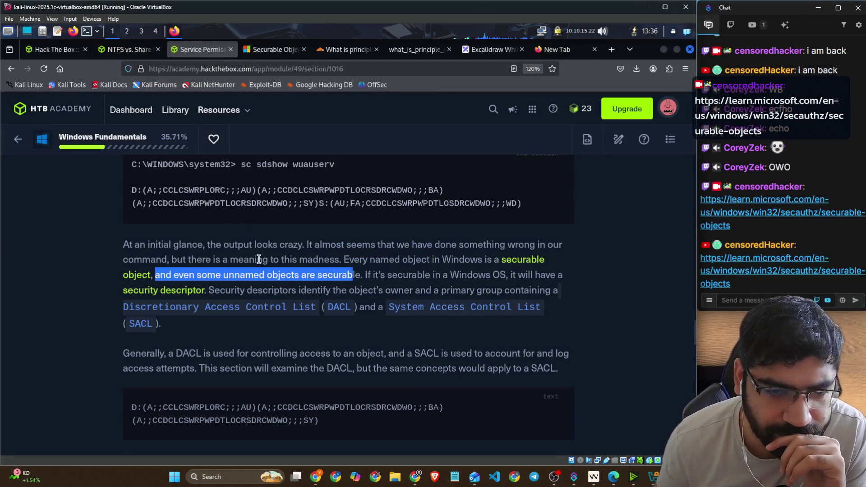
Step: Highlight the lesson's lines on security descriptors identifying owners and the DACL and SACL names
{"action": "left_click_drag", "start_coordinate": [373, 274], "coordinate": [562, 276]}
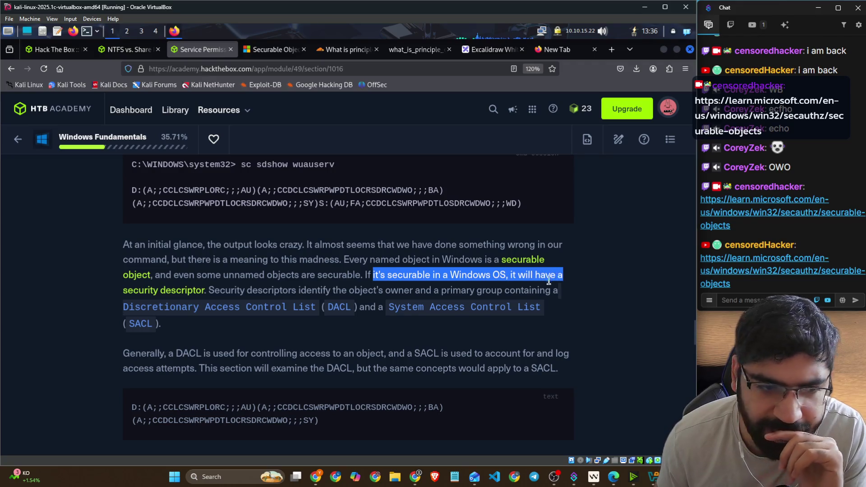
{"action": "left_click_drag", "start_coordinate": [214, 292], "coordinate": [567, 300]}
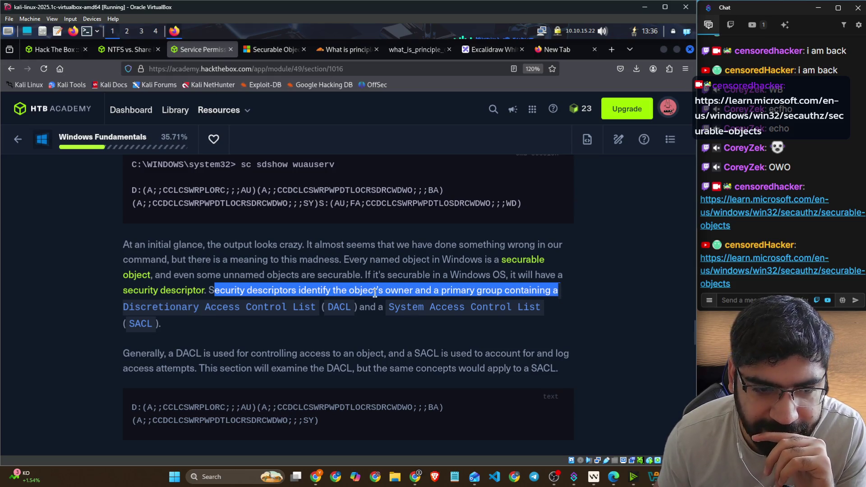
{"action": "scroll", "coordinate": [374, 293], "scroll_direction": "down", "scroll_amount": 2}
{"action": "left_click_drag", "start_coordinate": [123, 248], "coordinate": [529, 248]}
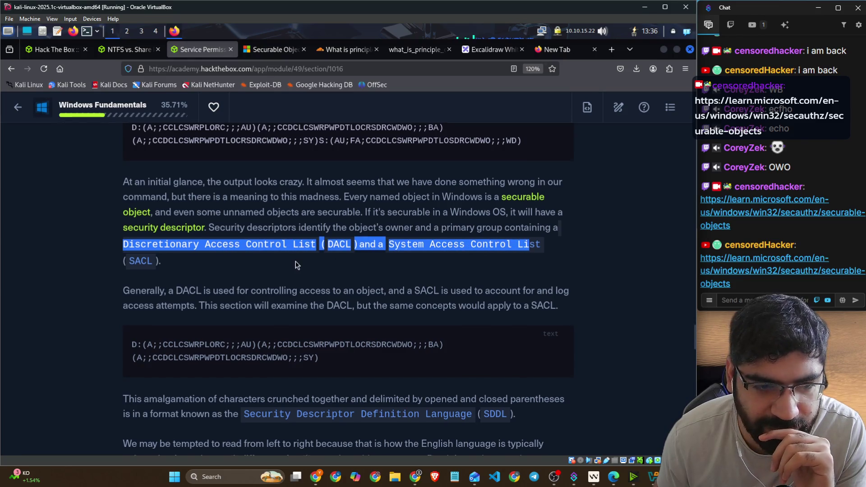
Step: Scroll through the lesson and highlight the PowerShell section heading
{"action": "scroll", "coordinate": [266, 265], "scroll_direction": "down", "scroll_amount": 2}
{"action": "scroll", "coordinate": [266, 265], "scroll_direction": "down", "scroll_amount": 20}
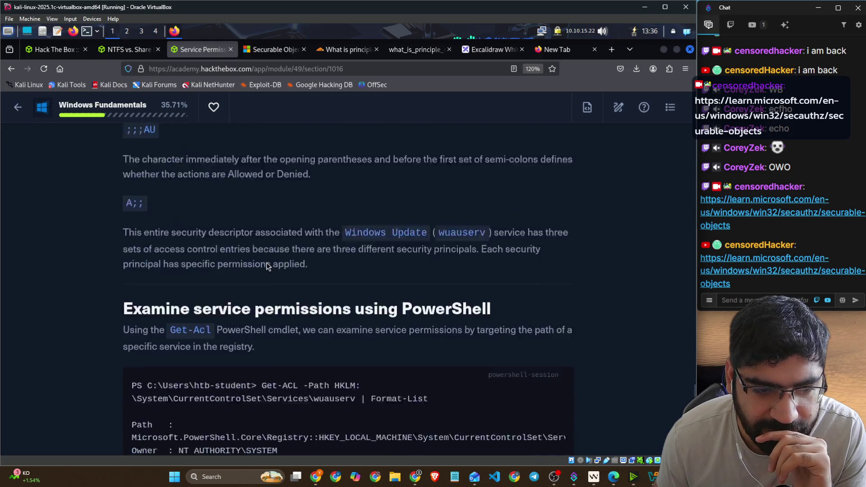
{"action": "scroll", "coordinate": [274, 269], "scroll_direction": "up", "scroll_amount": 20}
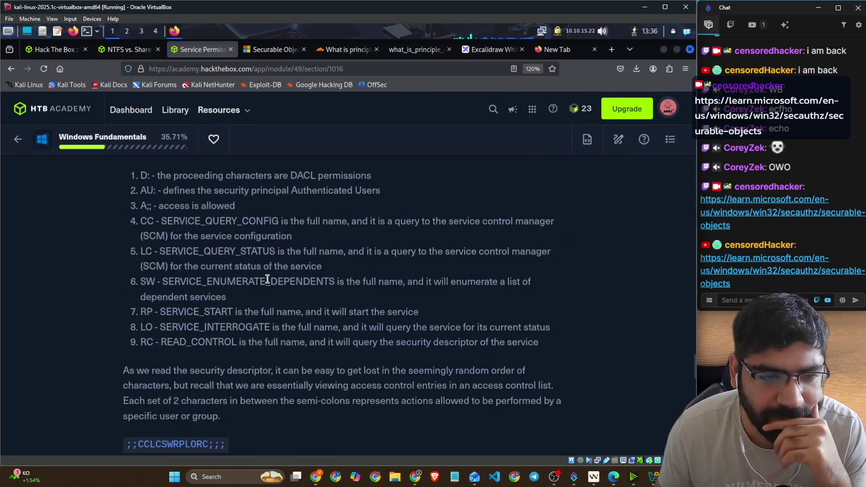
{"action": "scroll", "coordinate": [266, 283], "scroll_direction": "up", "scroll_amount": 5}
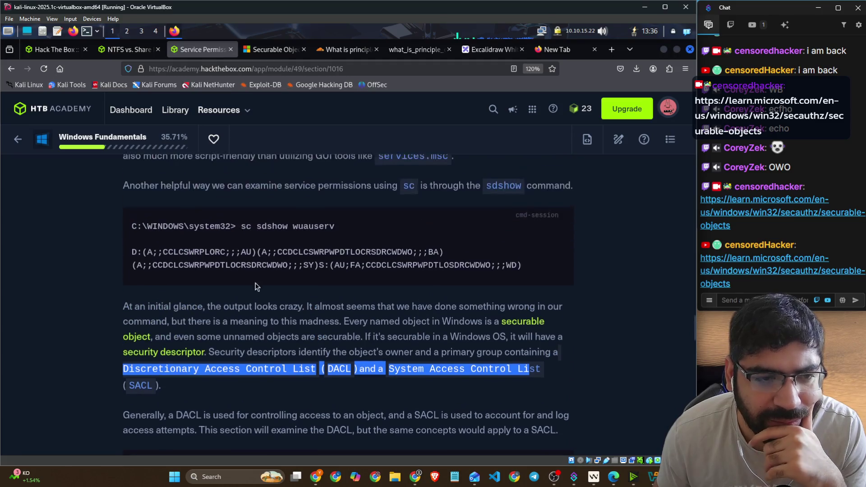
{"action": "scroll", "coordinate": [243, 285], "scroll_direction": "down", "scroll_amount": 8}
{"action": "scroll", "coordinate": [242, 285], "scroll_direction": "down", "scroll_amount": 15}
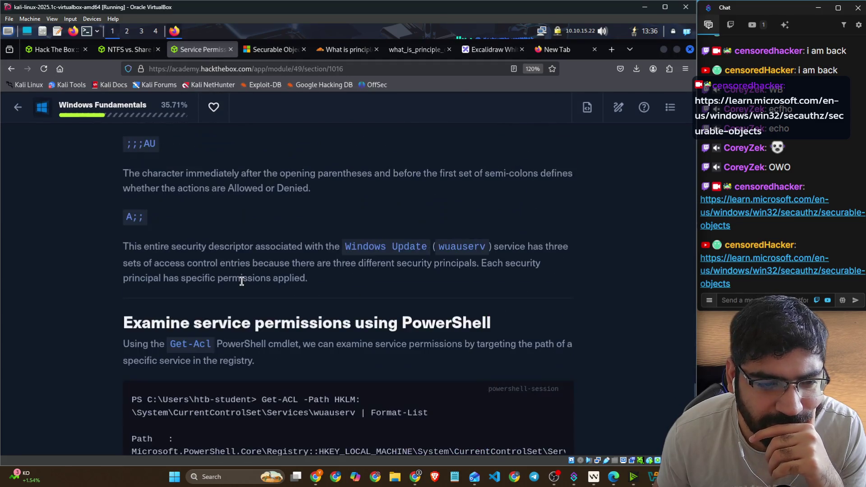
{"action": "left_click_drag", "start_coordinate": [127, 191], "coordinate": [422, 200]}
Step: Highlight the DACL and SACL explanation, including Discretionary, System Access and examining the DACL
{"action": "scroll", "coordinate": [210, 280], "scroll_direction": "up", "scroll_amount": 15}
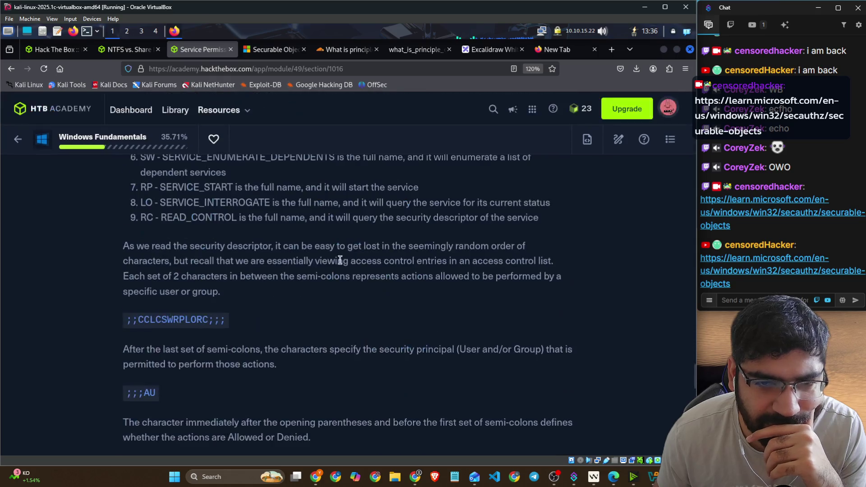
{"action": "scroll", "coordinate": [210, 280], "scroll_direction": "up", "scroll_amount": 5}
{"action": "scroll", "coordinate": [208, 280], "scroll_direction": "down", "scroll_amount": 7}
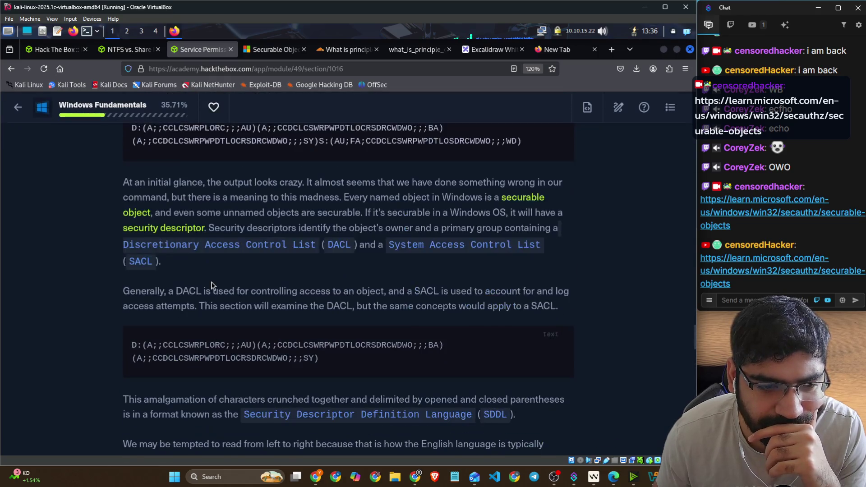
{"action": "left_click_drag", "start_coordinate": [125, 231], "coordinate": [583, 238]}
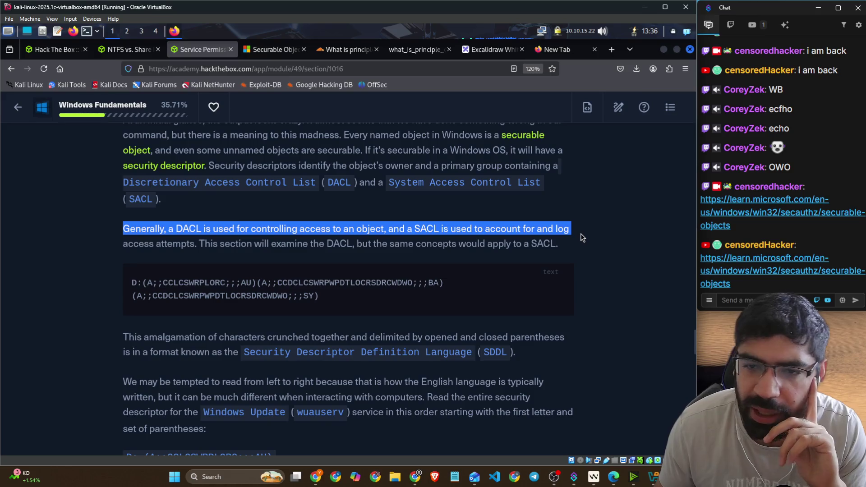
{"action": "left_click_drag", "start_coordinate": [396, 183], "coordinate": [471, 185]}
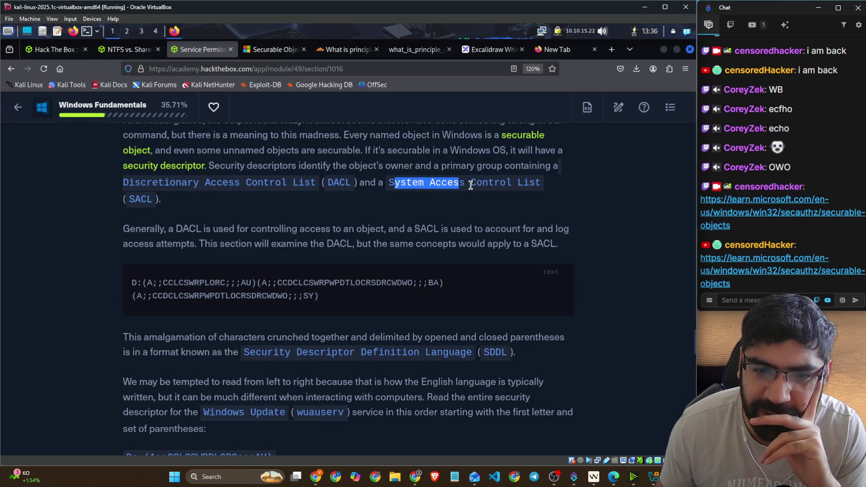
{"action": "left_click_drag", "start_coordinate": [127, 182], "coordinate": [198, 182]}
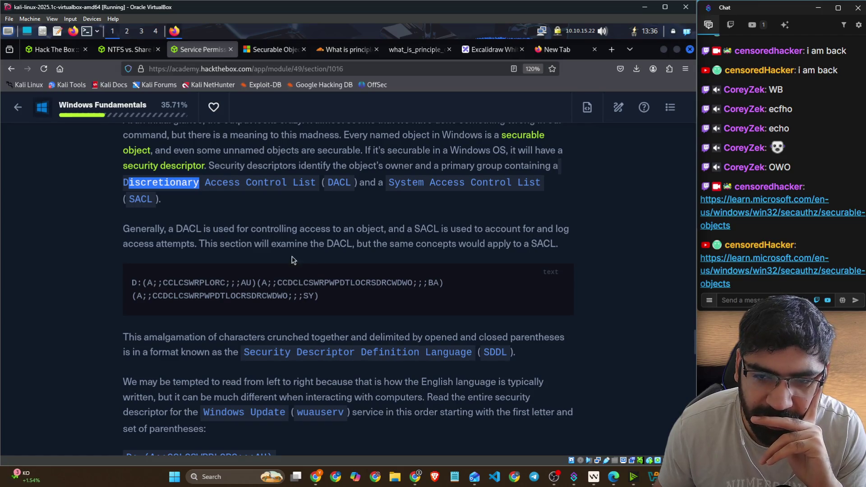
{"action": "left_click_drag", "start_coordinate": [134, 244], "coordinate": [551, 246]}
Step: Select the word 'amalgamation' in the SDDL paragraph and bring up its context menu
{"action": "scroll", "coordinate": [416, 251], "scroll_direction": "down", "scroll_amount": 3}
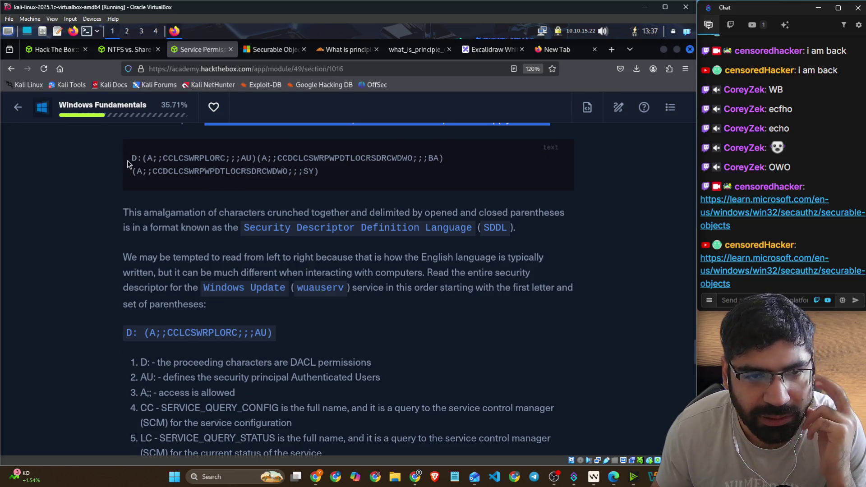
{"action": "left_click_drag", "start_coordinate": [133, 159], "coordinate": [175, 160]}
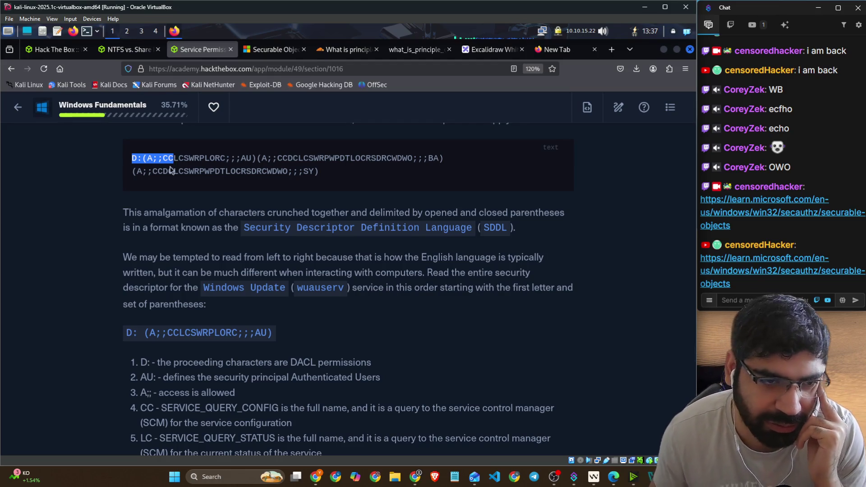
{"action": "left_click", "coordinate": [124, 215]}
{"action": "left_click_drag", "start_coordinate": [123, 215], "coordinate": [197, 208]}
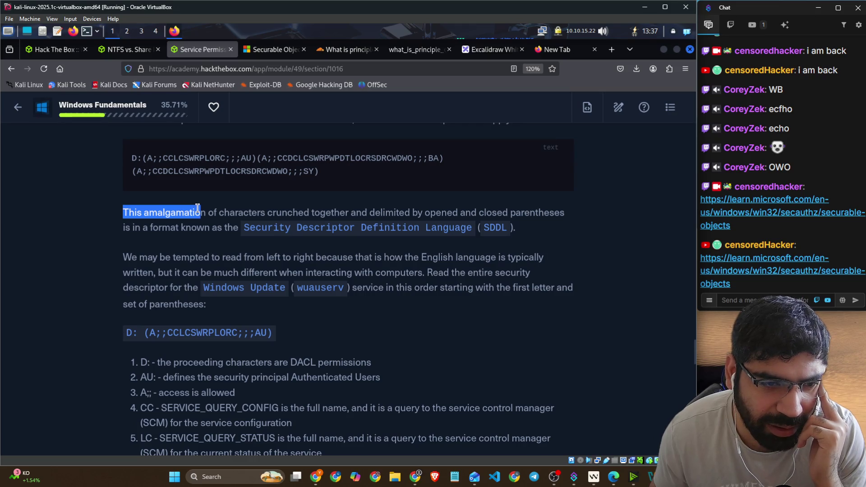
{"action": "left_click", "coordinate": [168, 216]}
{"action": "double_click", "coordinate": [168, 214]}
{"action": "right_click", "coordinate": [168, 216]}
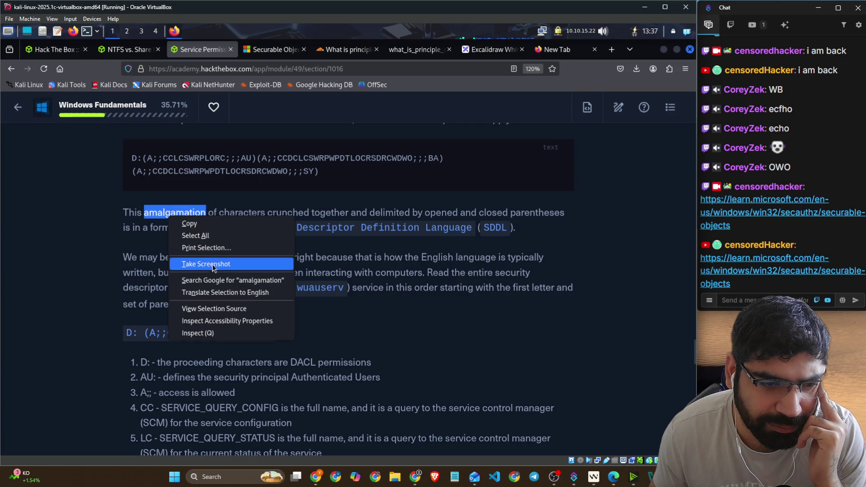
Step: Search Google for 'amalgamation', play its pronunciation, and close the Google tab
{"action": "left_click", "coordinate": [216, 281]}
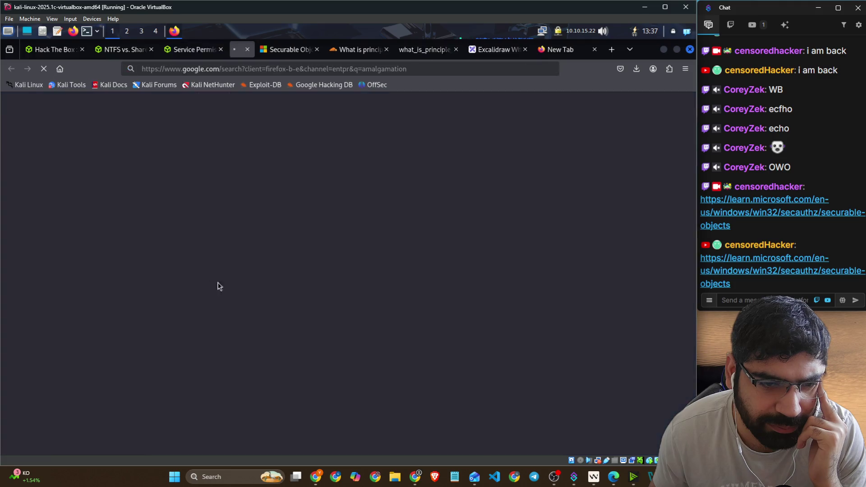
{"action": "left_click", "coordinate": [40, 232]}
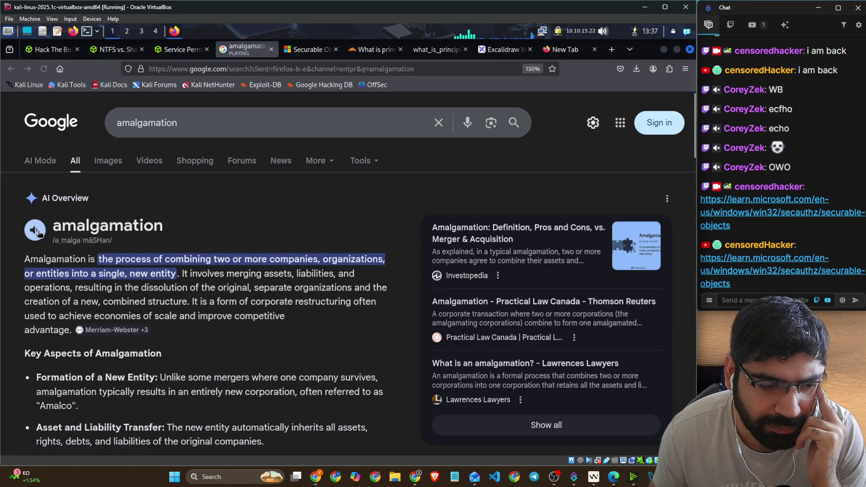
{"action": "left_click", "coordinate": [271, 49]}
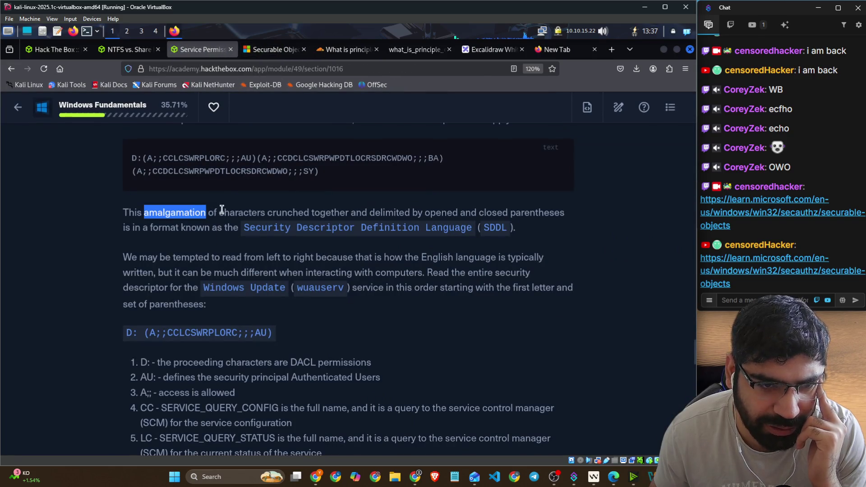
Step: Highlight the SDDL paragraph's lines, then search Google for 'amalgamation' again in a new tab
{"action": "left_click_drag", "start_coordinate": [222, 211], "coordinate": [287, 211]}
{"action": "left_click_drag", "start_coordinate": [340, 209], "coordinate": [573, 220]}
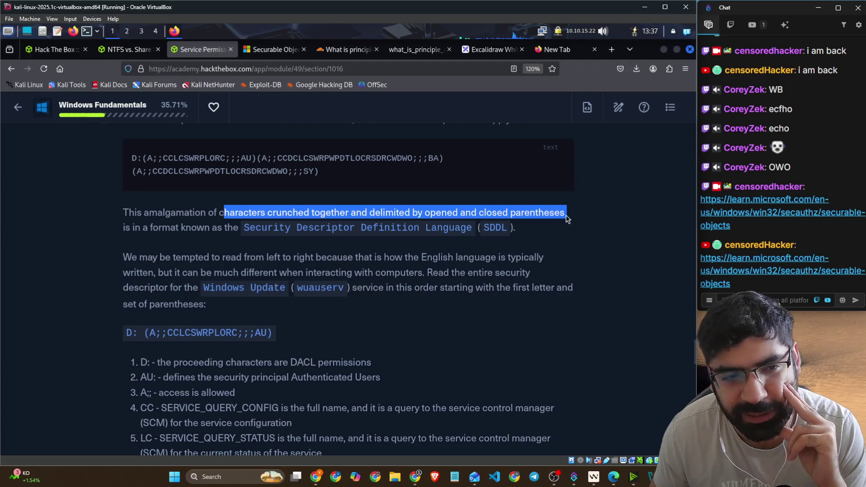
{"action": "mouse_move", "coordinate": [142, 227]}
{"action": "left_mouse_down"}
{"action": "mouse_move", "coordinate": [477, 227]}
{"action": "mouse_move", "coordinate": [524, 236]}
{"action": "left_mouse_up"}
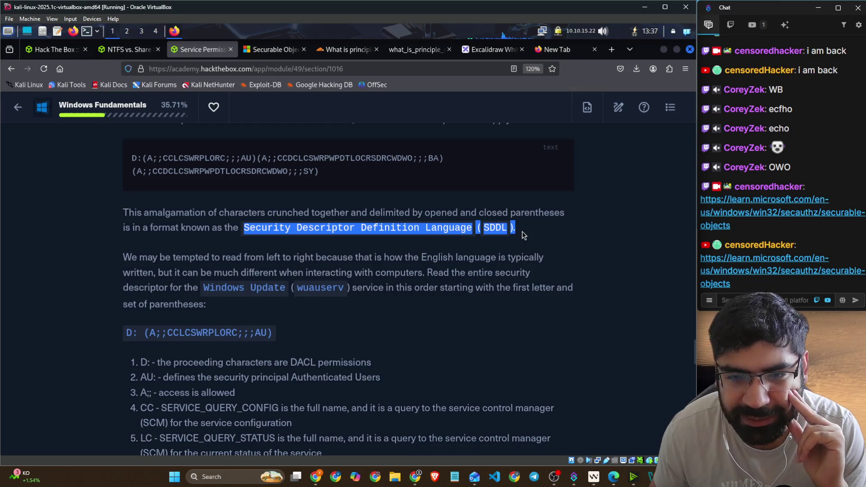
{"action": "left_click_drag", "start_coordinate": [131, 257], "coordinate": [355, 257]}
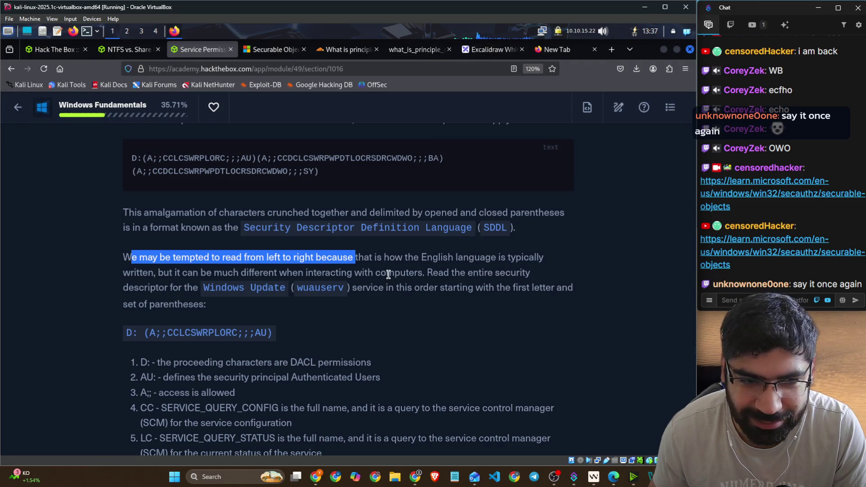
{"action": "left_click_drag", "start_coordinate": [143, 213], "coordinate": [212, 212]}
{"action": "left_click", "coordinate": [187, 212]}
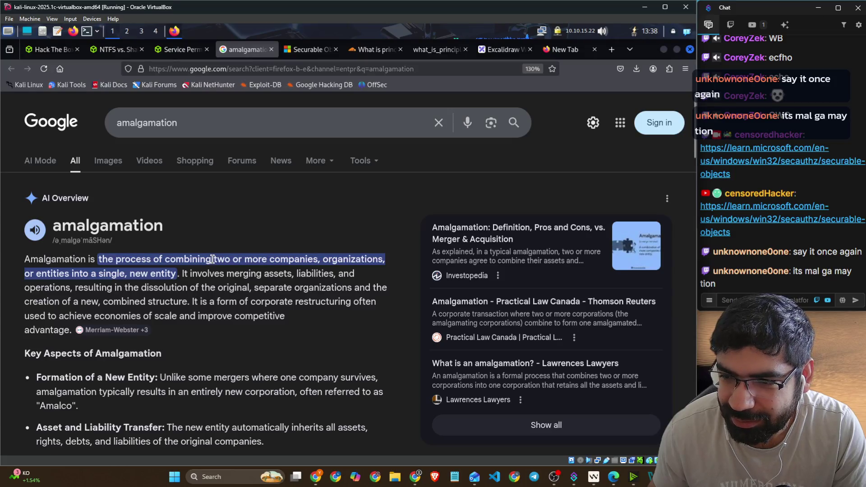
Step: Highlight the pronunciation spelling of 'amalgamation' and play its audio
{"action": "left_click_drag", "start_coordinate": [66, 240], "coordinate": [112, 242]}
{"action": "left_click", "coordinate": [34, 238]}
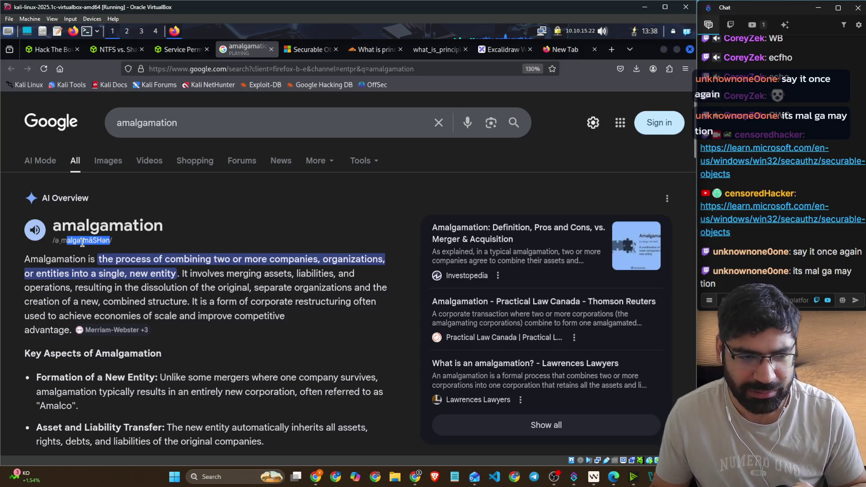
{"action": "scroll", "coordinate": [183, 285], "scroll_direction": "down", "scroll_amount": 2}
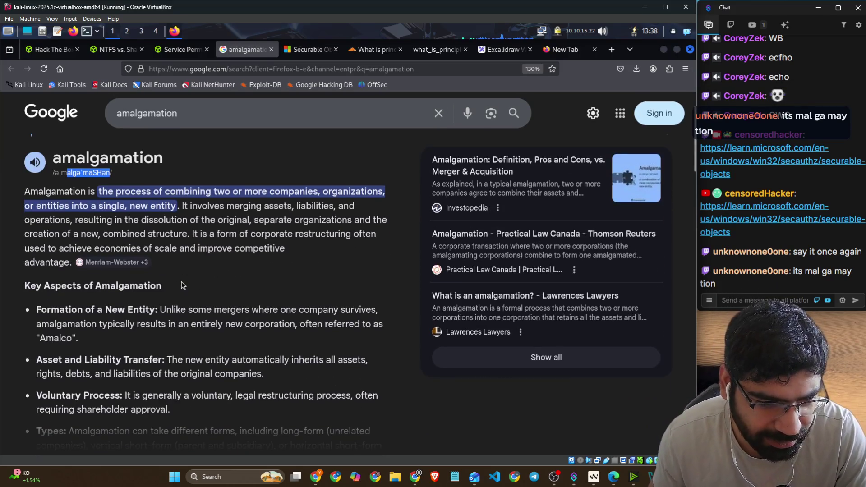
{"action": "scroll", "coordinate": [183, 285], "scroll_direction": "down", "scroll_amount": 3}
Step: Expand the full AI Overview for amalgamation and briefly open a People also ask answer
{"action": "left_click", "coordinate": [177, 344]}
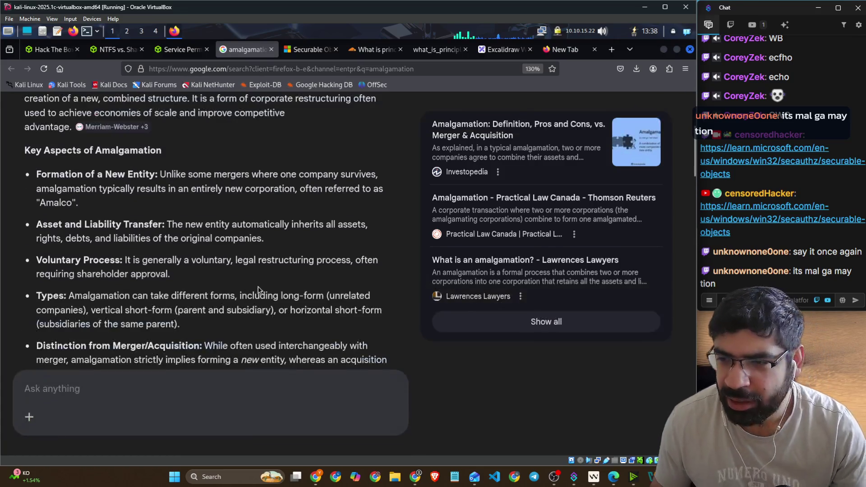
{"action": "scroll", "coordinate": [263, 279], "scroll_direction": "down", "scroll_amount": 4}
{"action": "scroll", "coordinate": [262, 278], "scroll_direction": "down", "scroll_amount": 2}
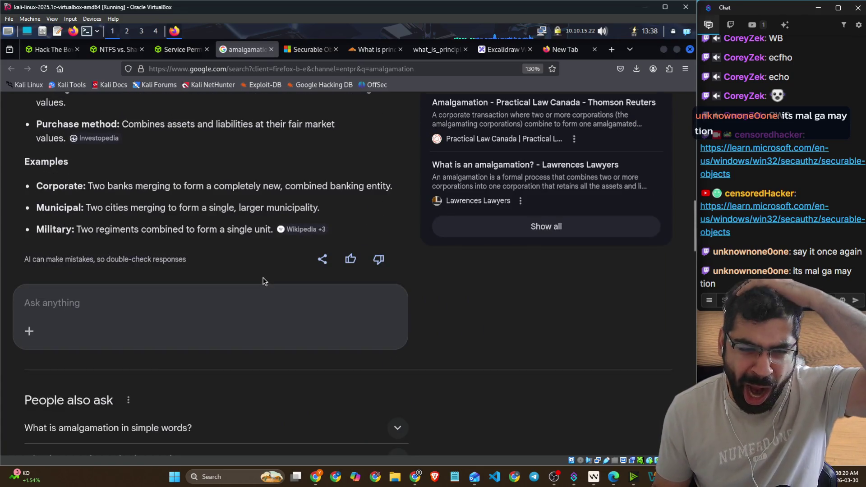
{"action": "scroll", "coordinate": [264, 279], "scroll_direction": "down", "scroll_amount": 4}
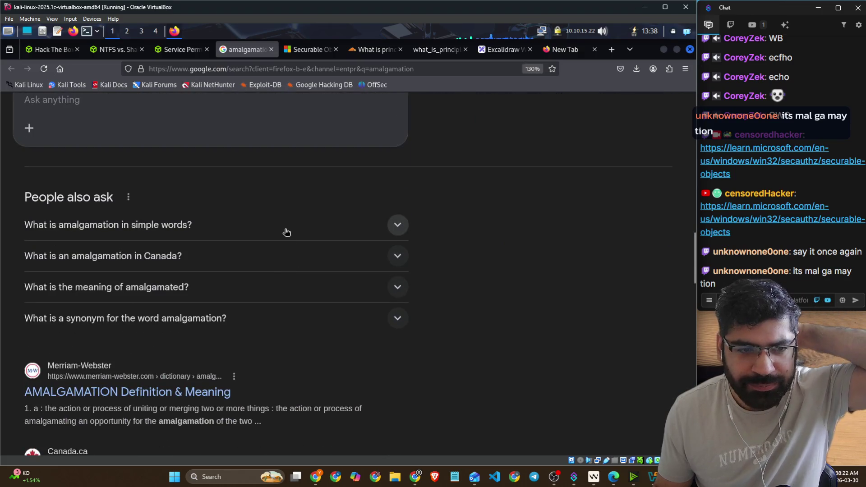
{"action": "left_click", "coordinate": [286, 232]}
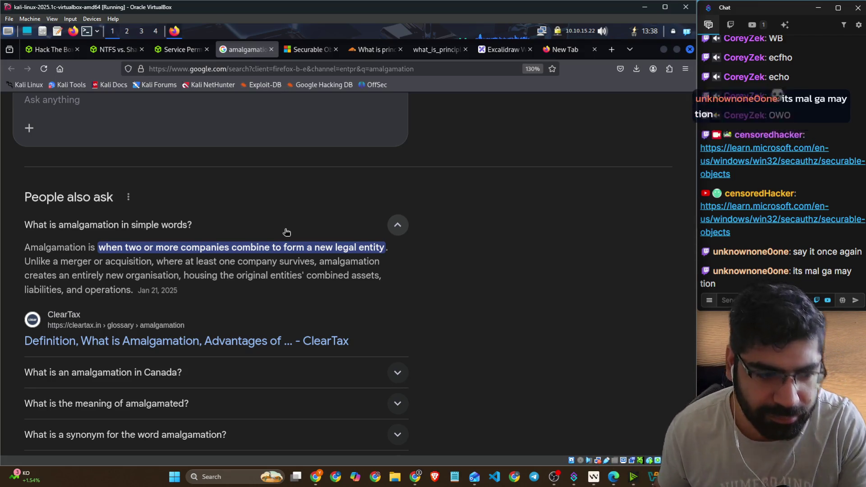
{"action": "left_click", "coordinate": [287, 227]}
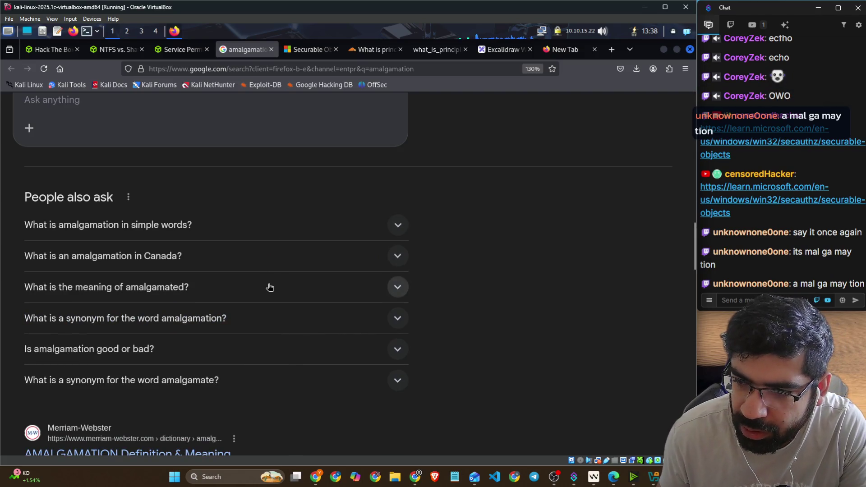
{"action": "scroll", "coordinate": [270, 288], "scroll_direction": "up", "scroll_amount": 2}
{"action": "scroll", "coordinate": [270, 288], "scroll_direction": "up", "scroll_amount": 5}
{"action": "scroll", "coordinate": [269, 289], "scroll_direction": "up", "scroll_amount": 6}
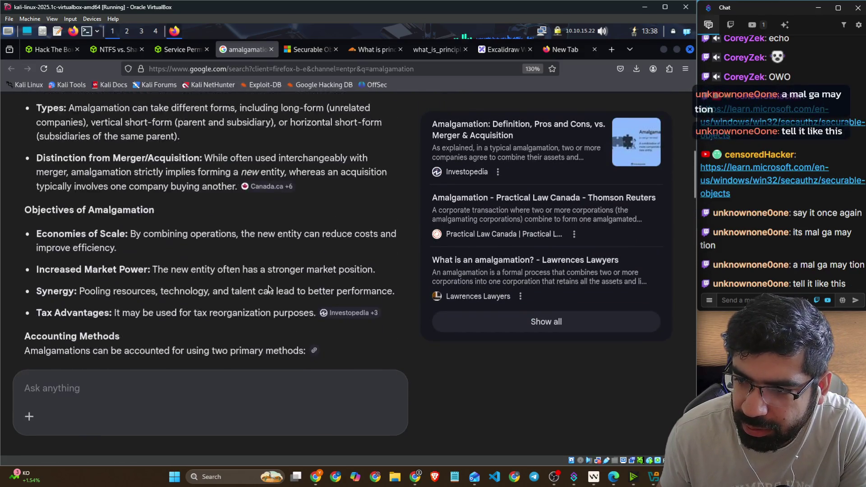
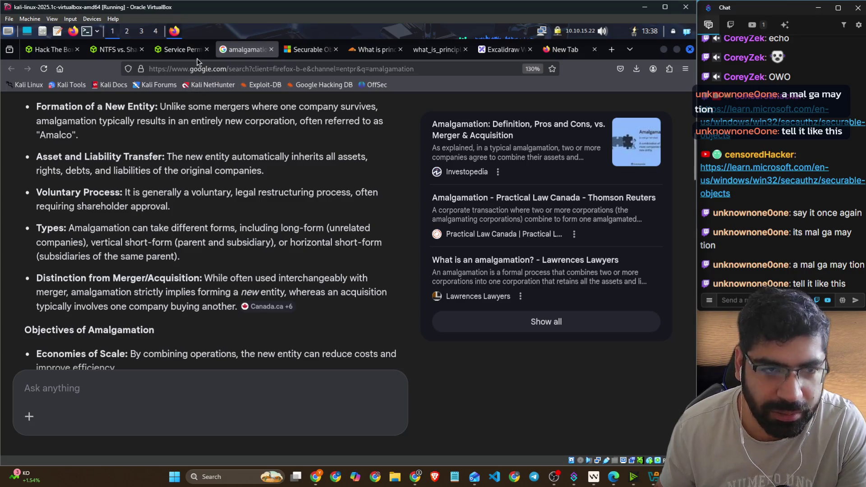
Step: Return from the Google amalgamation results to the HTB Academy 'Service Permissions' lesson
{"action": "left_click", "coordinate": [173, 60]}
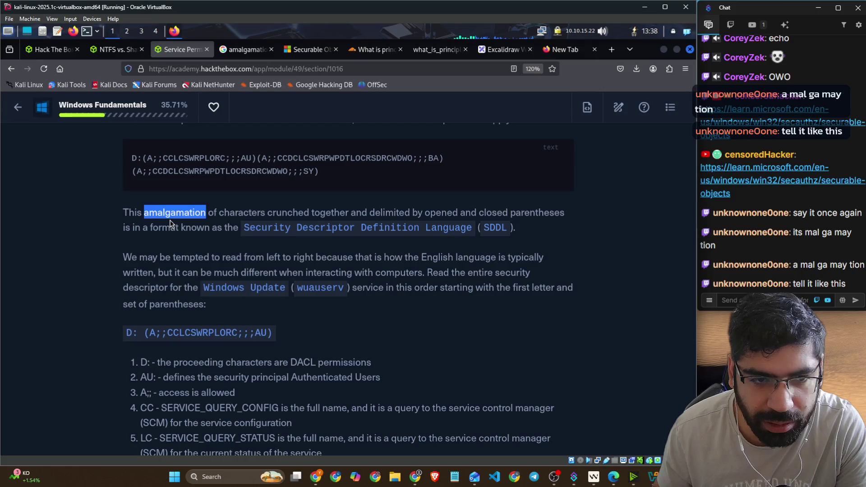
Step: Highlight the SDDL intro passages, from the parentheses-delimited characters sentence through the wuauserv service mention
{"action": "left_click_drag", "start_coordinate": [293, 210], "coordinate": [561, 208]}
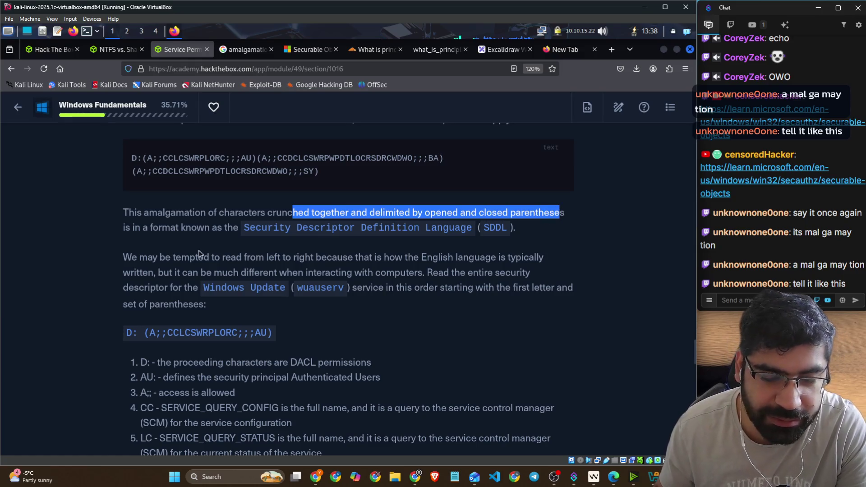
{"action": "left_click_drag", "start_coordinate": [250, 228], "coordinate": [474, 228]}
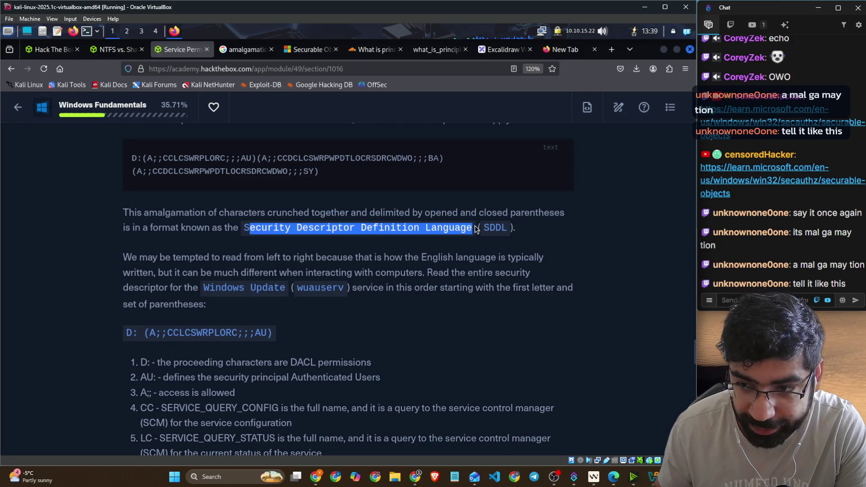
{"action": "mouse_move", "coordinate": [107, 260]}
{"action": "left_mouse_down"}
{"action": "mouse_move", "coordinate": [232, 252]}
{"action": "mouse_move", "coordinate": [525, 258]}
{"action": "left_mouse_up"}
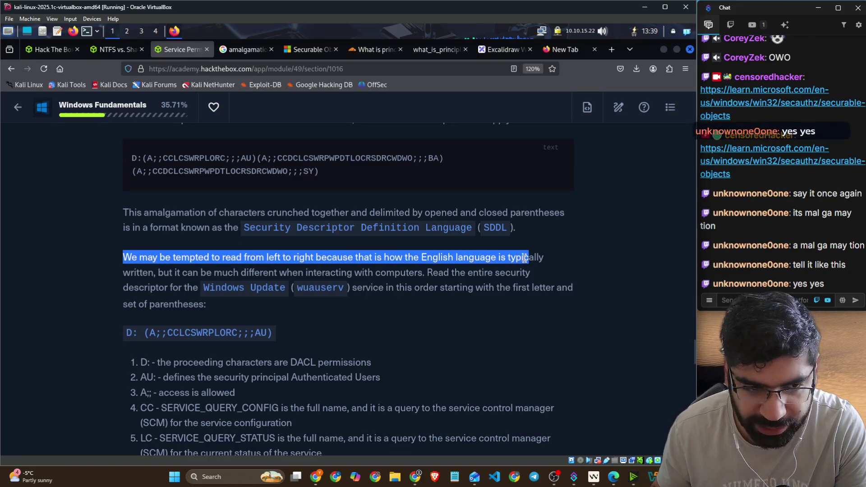
{"action": "left_click_drag", "start_coordinate": [157, 273], "coordinate": [538, 278]}
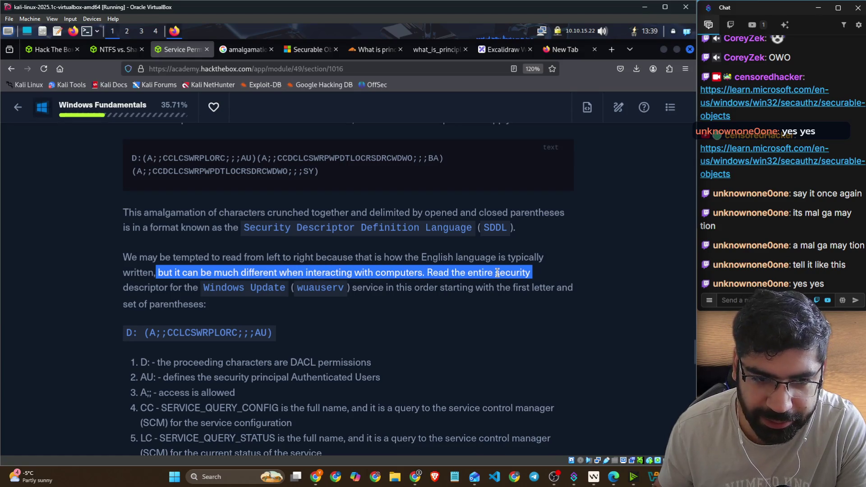
{"action": "mouse_move", "coordinate": [205, 287]}
{"action": "left_mouse_down"}
{"action": "mouse_move", "coordinate": [472, 286]}
{"action": "mouse_move", "coordinate": [524, 276]}
{"action": "mouse_move", "coordinate": [582, 289]}
{"action": "left_mouse_up"}
Step: Highlight the D: DACL permissions explanation and zoom the page to 130%
{"action": "scroll", "coordinate": [171, 294], "scroll_direction": "down", "scroll_amount": 2}
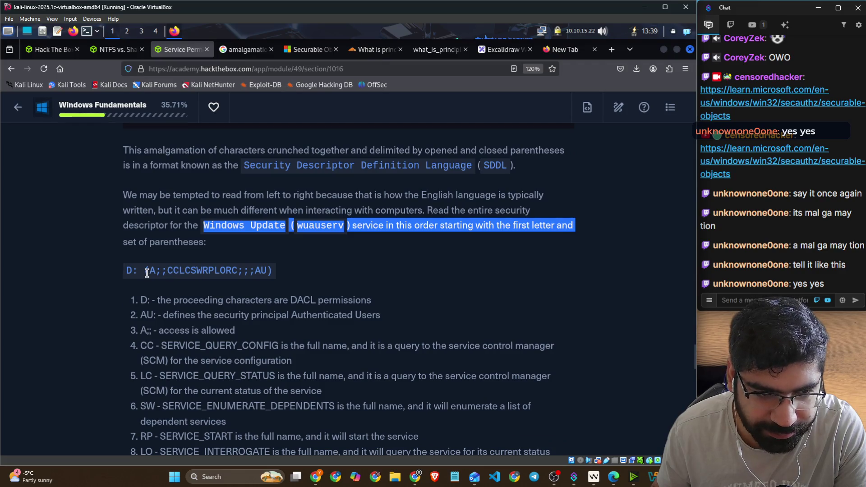
{"action": "left_click_drag", "start_coordinate": [147, 273], "coordinate": [244, 271]}
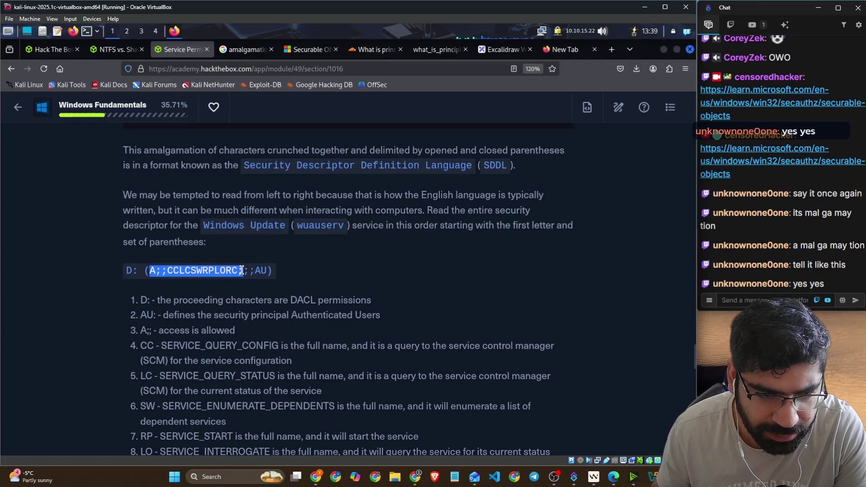
{"action": "left_click", "coordinate": [119, 281]}
{"action": "left_click_drag", "start_coordinate": [156, 300], "coordinate": [333, 296]}
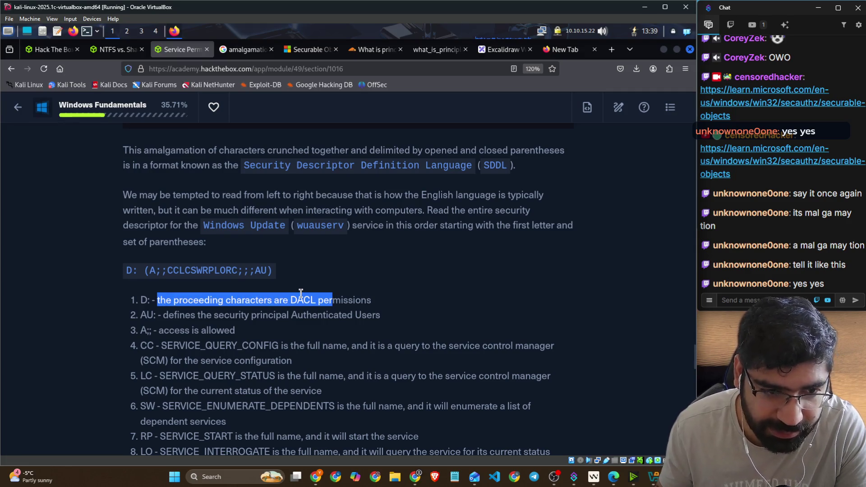
{"action": "scroll", "coordinate": [301, 294], "scroll_direction": "down", "scroll_amount": 2}
{"action": "key", "text": "ctrl+plus"}
{"action": "scroll", "coordinate": [229, 260], "scroll_direction": "down", "scroll_amount": 5}
{"action": "scroll", "coordinate": [229, 255], "scroll_direction": "down", "scroll_amount": 8}
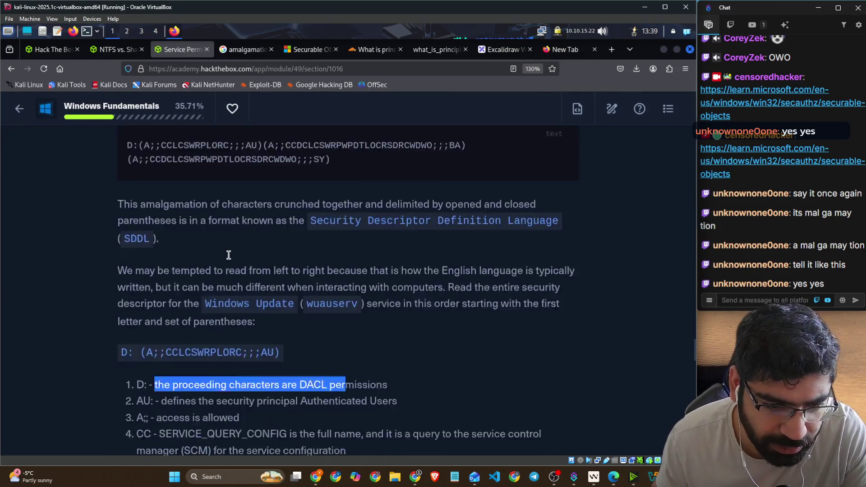
Step: Highlight A and AU in the SDDL string with the Authenticated Users and access-allowed explanations
{"action": "left_click", "coordinate": [148, 188]}
{"action": "double_click", "coordinate": [149, 188]}
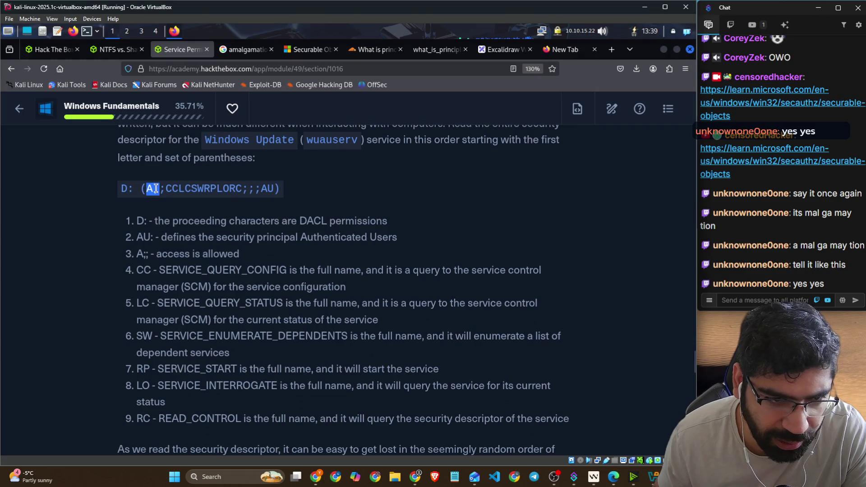
{"action": "left_click_drag", "start_coordinate": [274, 186], "coordinate": [259, 187]}
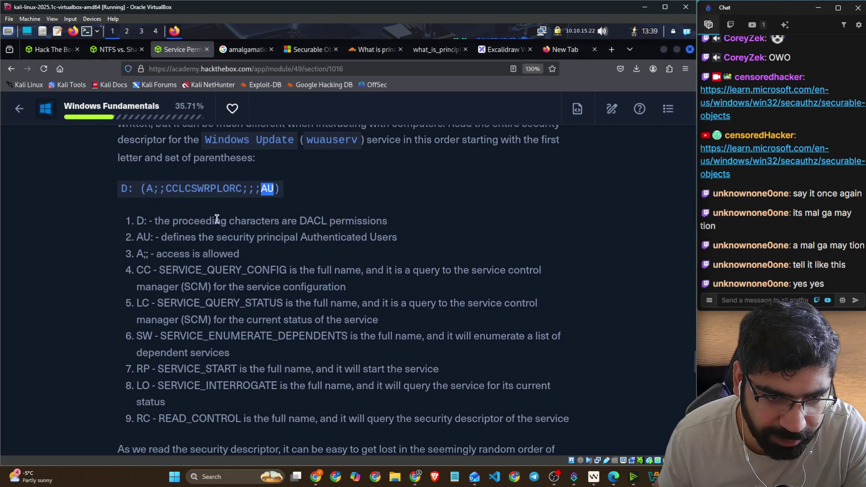
{"action": "left_click_drag", "start_coordinate": [164, 242], "coordinate": [402, 242]}
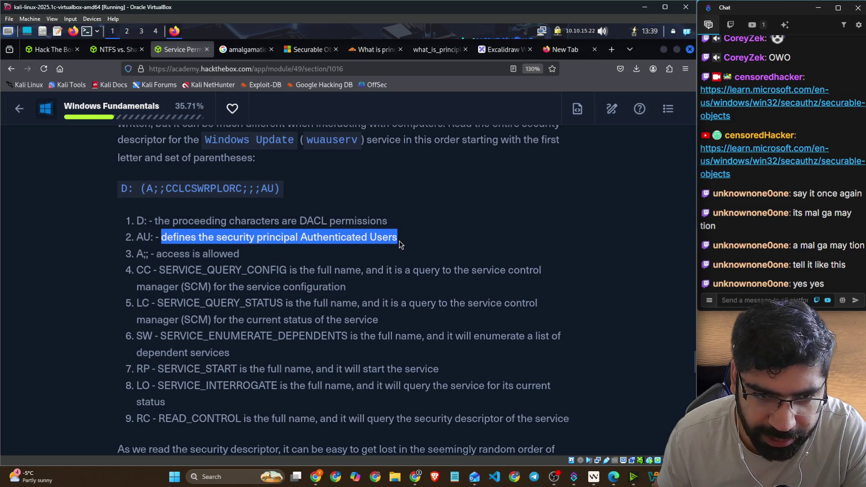
{"action": "left_click_drag", "start_coordinate": [156, 254], "coordinate": [234, 254]}
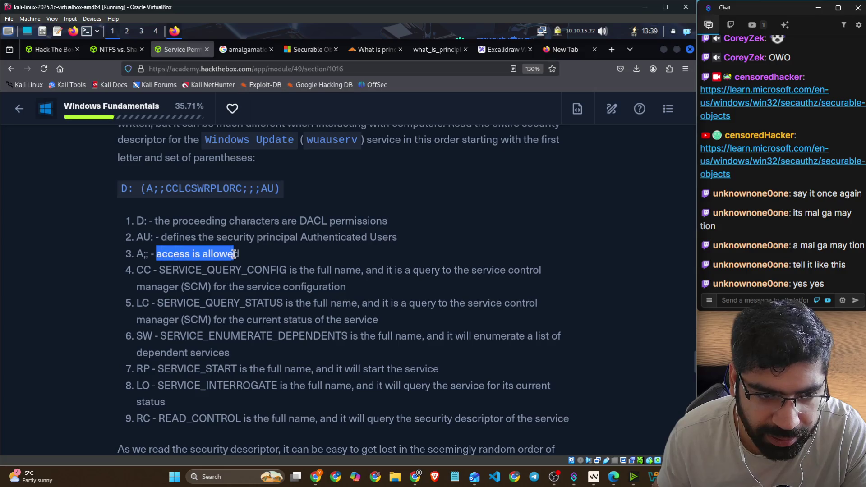
{"action": "left_click_drag", "start_coordinate": [146, 189], "coordinate": [156, 189]}
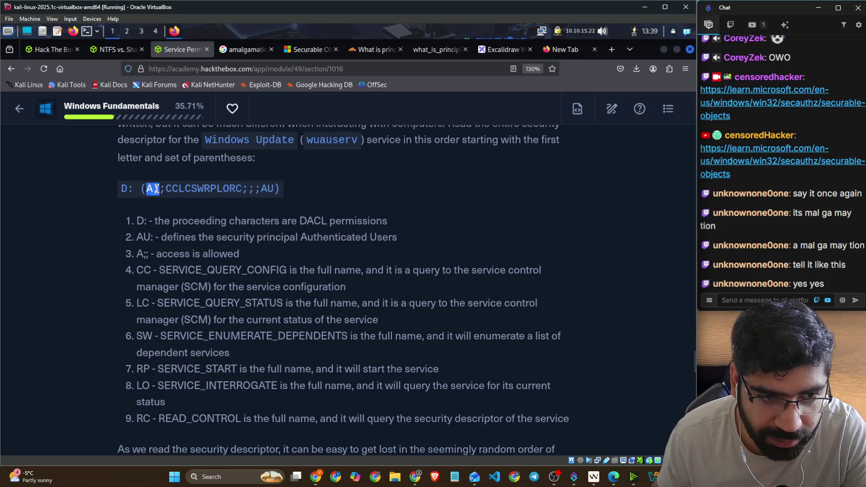
Step: Highlight the SERVICE_QUERY_CONFIG, SERVICE_QUERY_STATUS and SERVICE_ENUMERATE_DEPENDENTS explanations in items 4–6
{"action": "left_click_drag", "start_coordinate": [153, 271], "coordinate": [513, 266]}
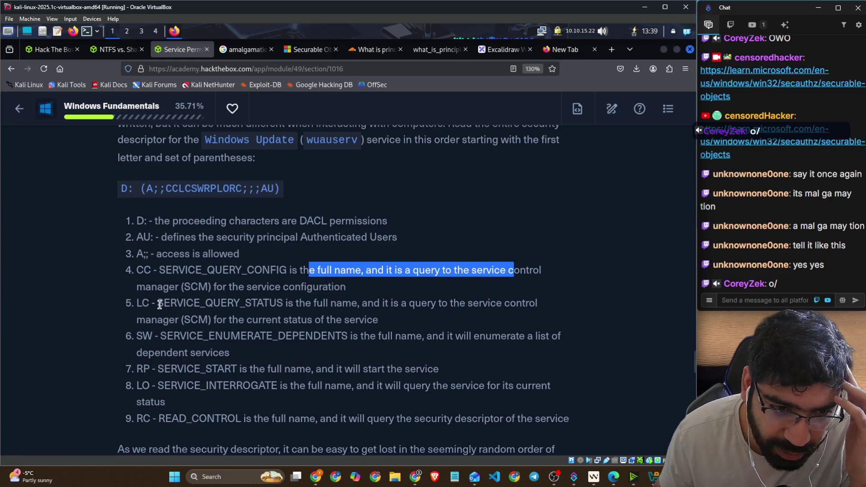
{"action": "left_click_drag", "start_coordinate": [158, 304], "coordinate": [535, 308]}
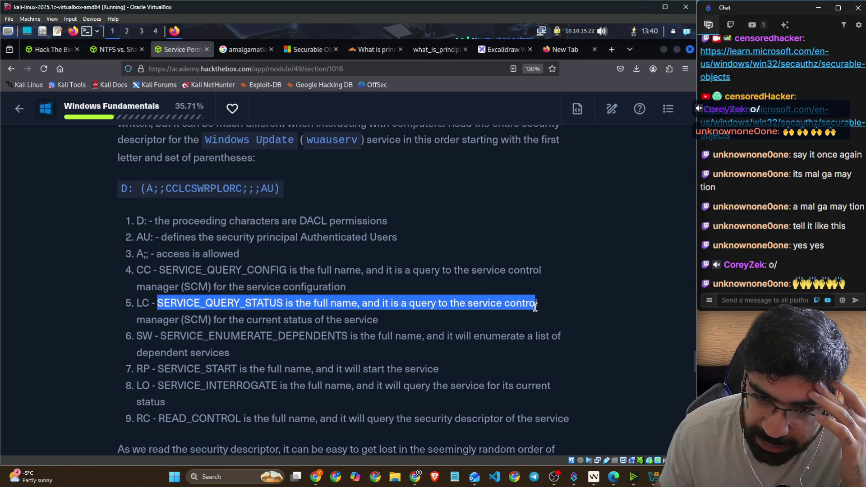
{"action": "left_click_drag", "start_coordinate": [217, 319], "coordinate": [360, 318]}
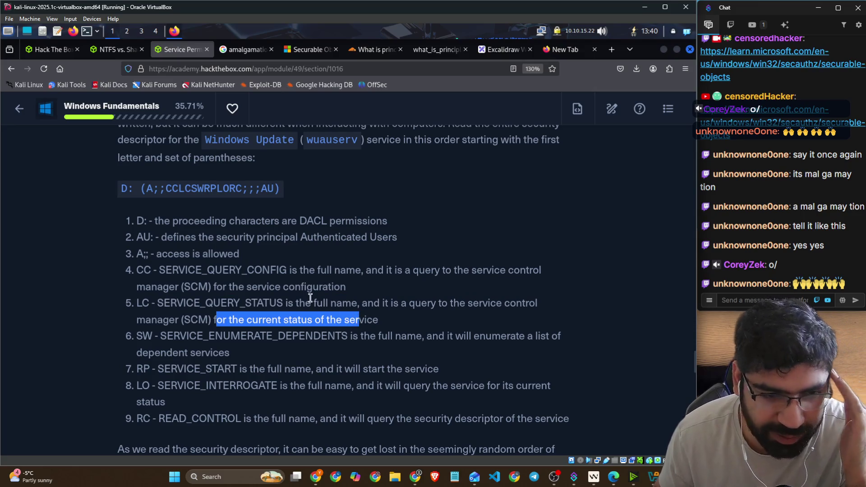
{"action": "left_click_drag", "start_coordinate": [216, 270], "coordinate": [309, 270]}
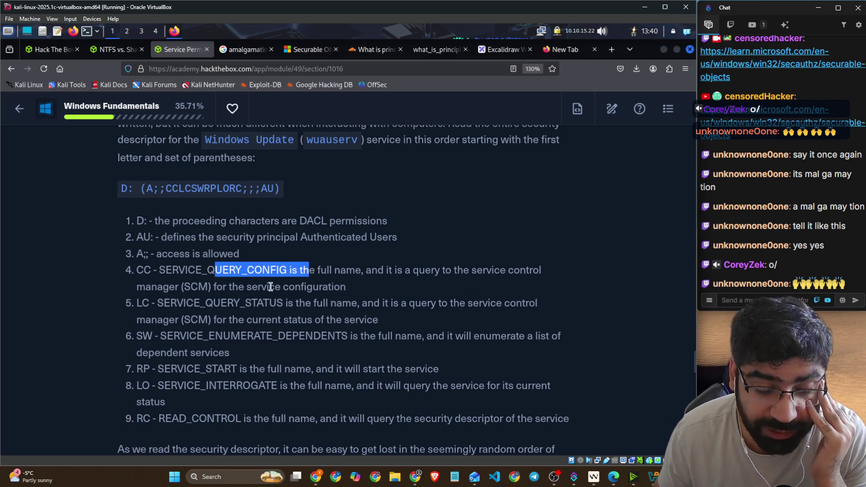
{"action": "left_click_drag", "start_coordinate": [251, 303], "coordinate": [286, 303]}
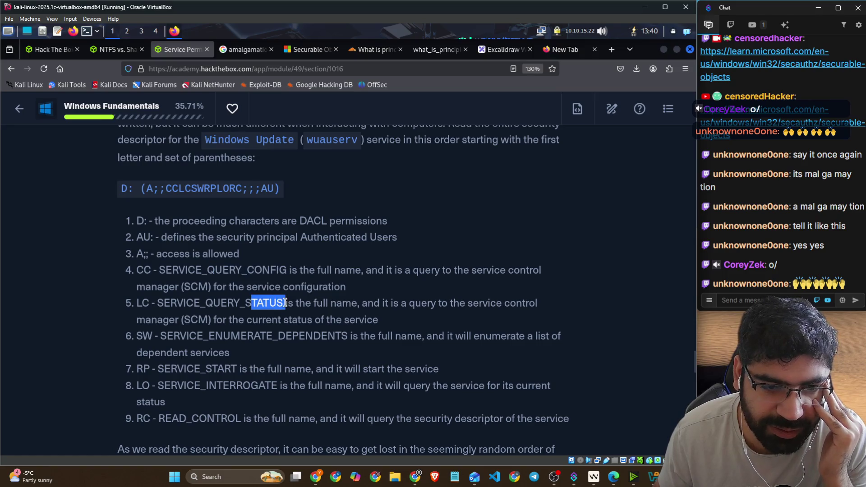
{"action": "left_click_drag", "start_coordinate": [159, 336], "coordinate": [349, 333]}
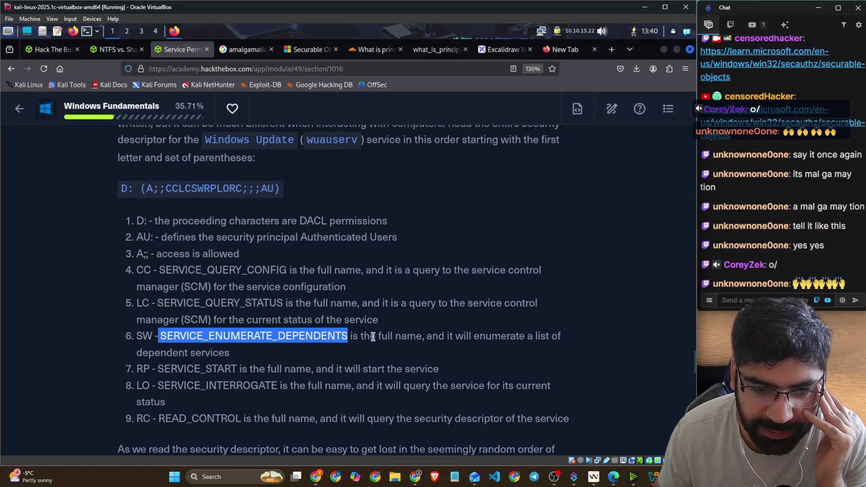
{"action": "left_click_drag", "start_coordinate": [485, 336], "coordinate": [551, 335]}
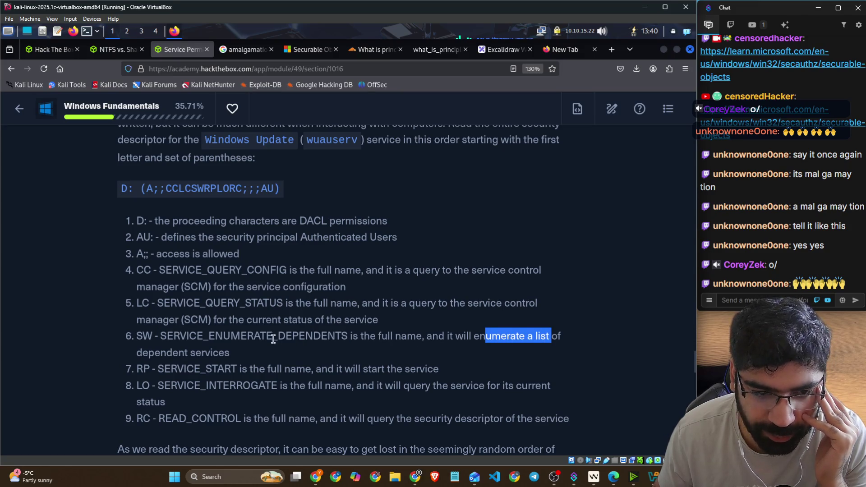
Step: Highlight the SERVICE_INTERROGATE and READ_CONTROL descriptions and the following paragraph on access control entries
{"action": "scroll", "coordinate": [230, 321], "scroll_direction": "down", "scroll_amount": 3}
{"action": "mouse_move", "coordinate": [240, 233]}
{"action": "left_mouse_down"}
{"action": "mouse_move", "coordinate": [289, 234]}
{"action": "mouse_move", "coordinate": [322, 253]}
{"action": "mouse_move", "coordinate": [500, 252]}
{"action": "left_mouse_up"}
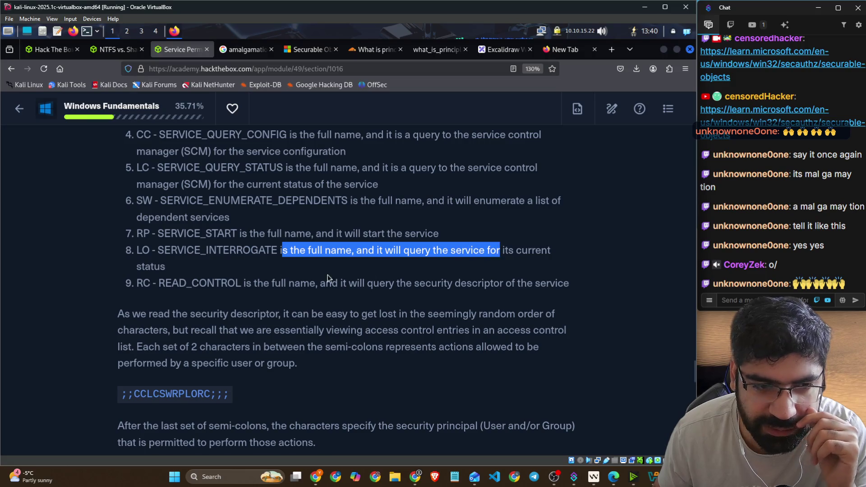
{"action": "left_click_drag", "start_coordinate": [332, 284], "coordinate": [559, 287]}
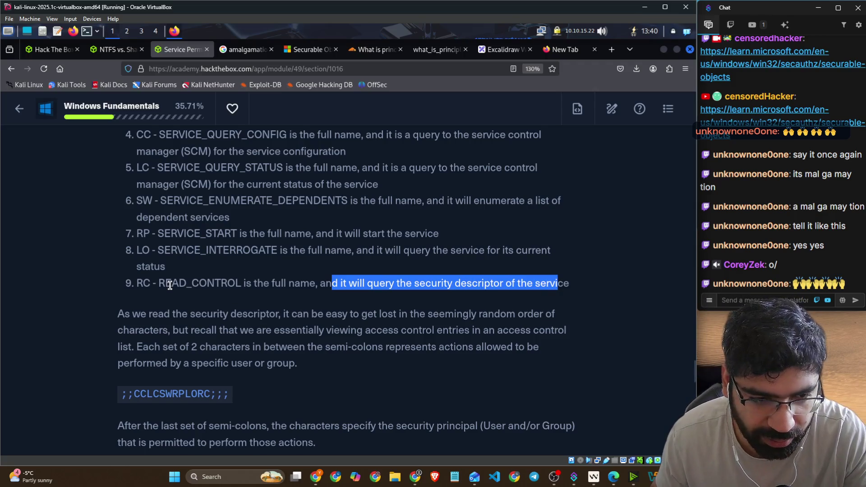
{"action": "scroll", "coordinate": [159, 297], "scroll_direction": "down", "scroll_amount": 3}
{"action": "mouse_move", "coordinate": [201, 246]}
{"action": "left_mouse_down"}
{"action": "mouse_move", "coordinate": [503, 245]}
{"action": "mouse_move", "coordinate": [557, 252]}
{"action": "left_mouse_up"}
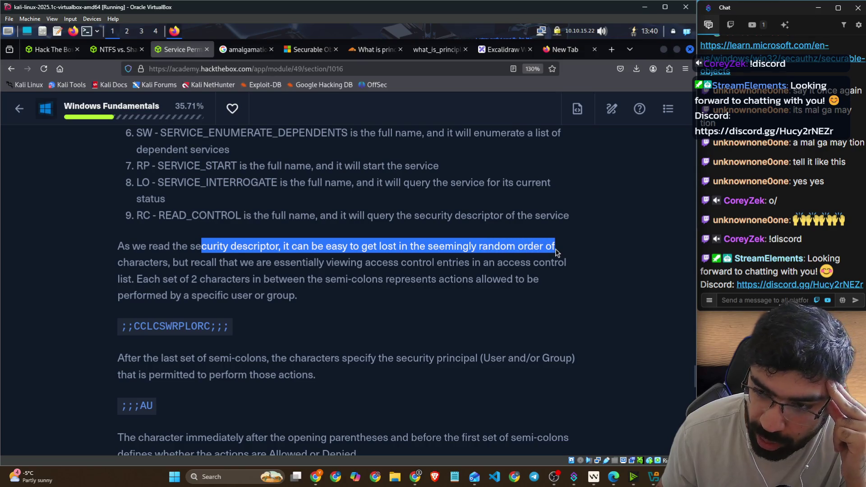
{"action": "left_click_drag", "start_coordinate": [124, 263], "coordinate": [570, 265]}
{"action": "scroll", "coordinate": [555, 268], "scroll_direction": "down", "scroll_amount": 3}
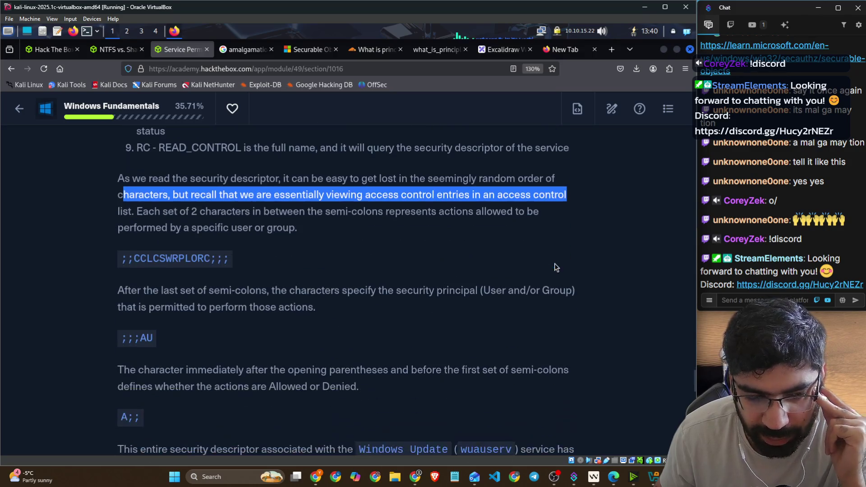
{"action": "left_click_drag", "start_coordinate": [167, 212], "coordinate": [328, 216]}
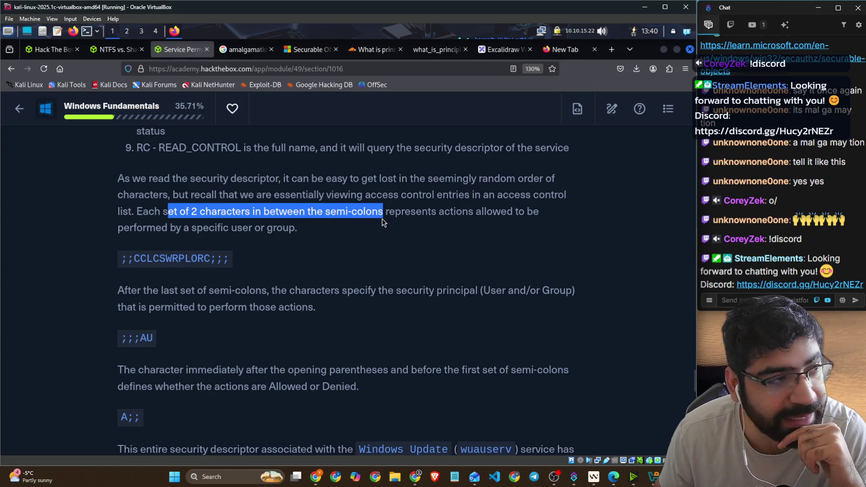
{"action": "key", "text": "alt+Tab"}
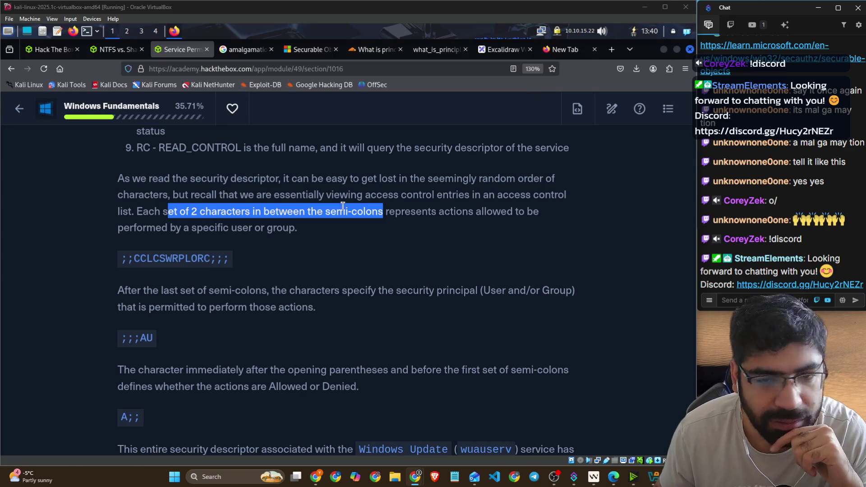
{"action": "left_click", "coordinate": [420, 209]}
{"action": "left_click_drag", "start_coordinate": [389, 212], "coordinate": [532, 215]}
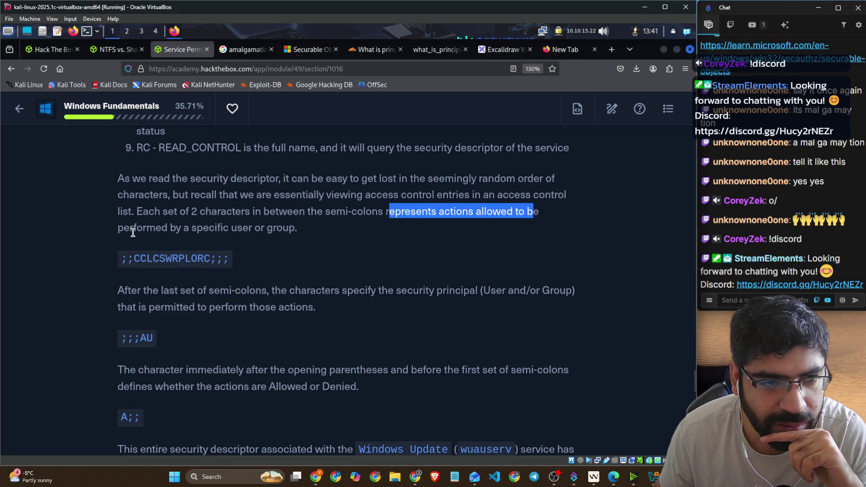
{"action": "left_click_drag", "start_coordinate": [119, 232], "coordinate": [283, 233]}
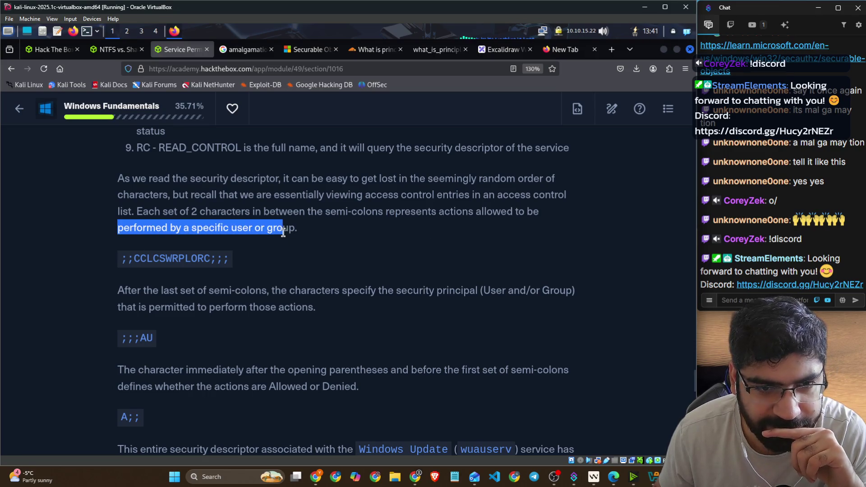
{"action": "left_click_drag", "start_coordinate": [128, 258], "coordinate": [214, 261]}
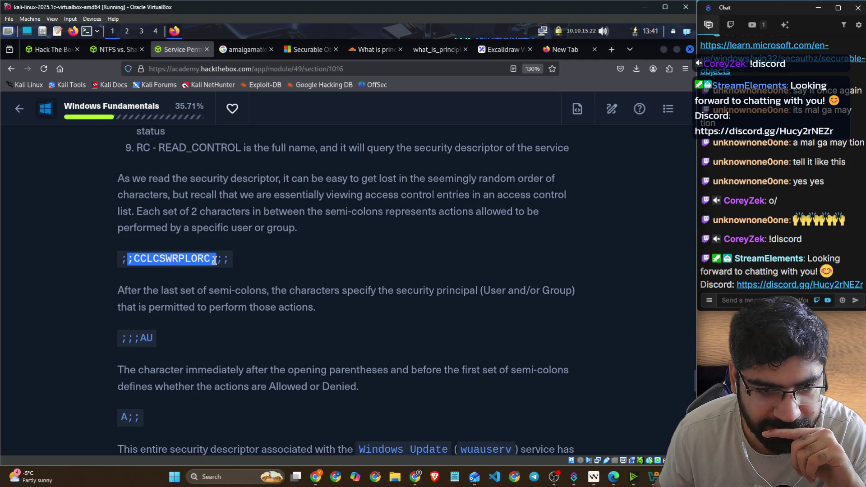
{"action": "left_click", "coordinate": [250, 278]}
{"action": "left_click_drag", "start_coordinate": [324, 212], "coordinate": [432, 212]}
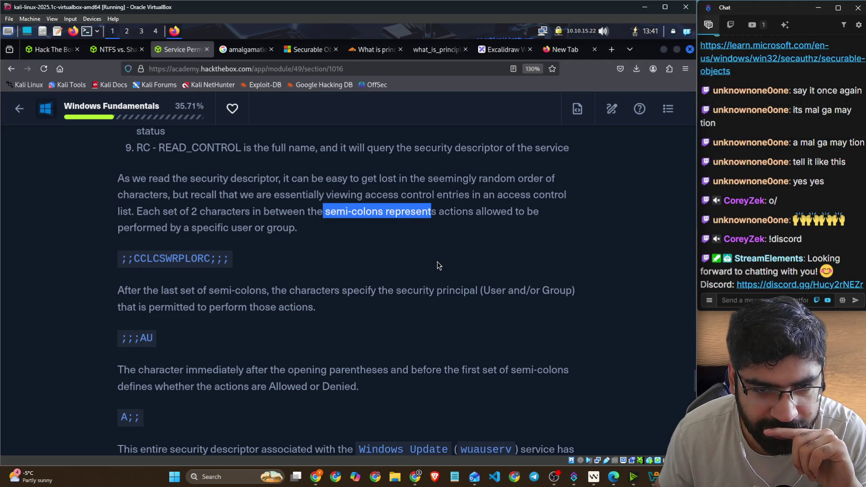
{"action": "left_click", "coordinate": [377, 211]}
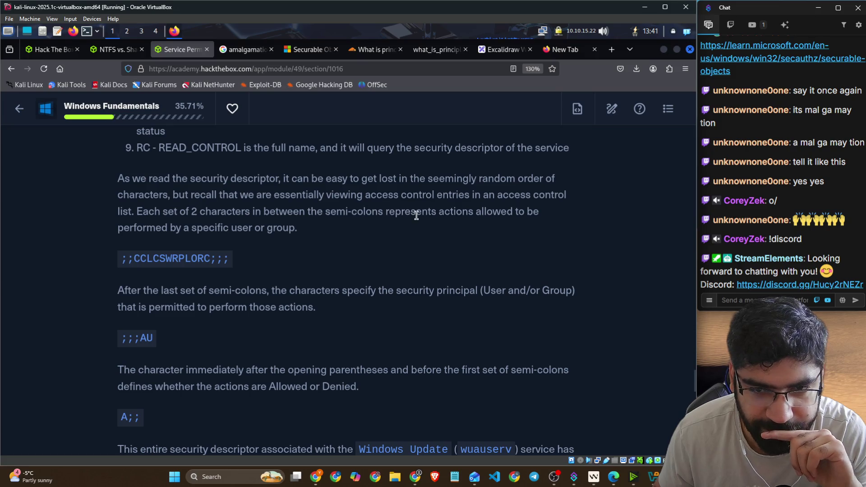
{"action": "left_click_drag", "start_coordinate": [464, 215], "coordinate": [515, 215]}
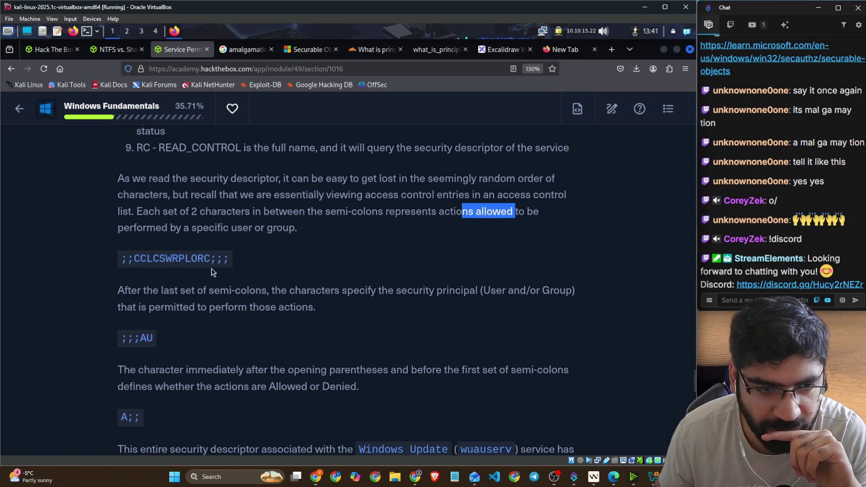
{"action": "left_click_drag", "start_coordinate": [124, 292], "coordinate": [572, 291]}
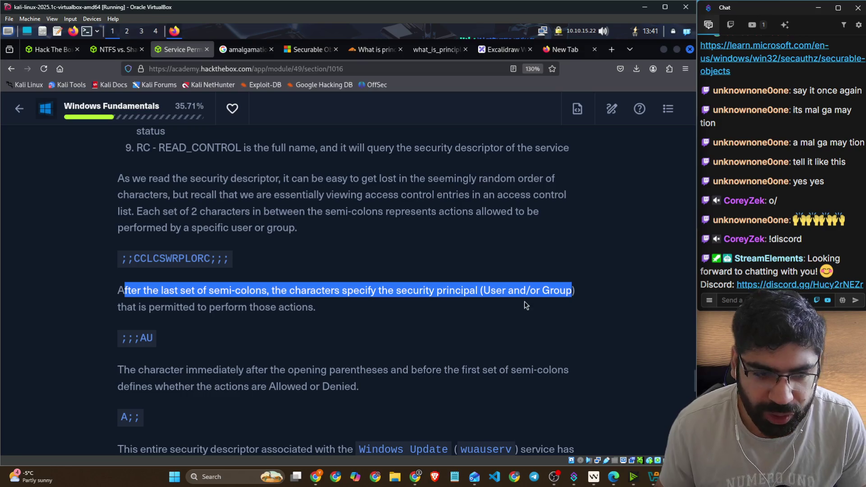
{"action": "scroll", "coordinate": [527, 306], "scroll_direction": "down", "scroll_amount": 3}
{"action": "left_click_drag", "start_coordinate": [118, 234], "coordinate": [565, 236]}
{"action": "left_click_drag", "start_coordinate": [163, 252], "coordinate": [363, 257]}
{"action": "scroll", "coordinate": [291, 255], "scroll_direction": "down", "scroll_amount": 3}
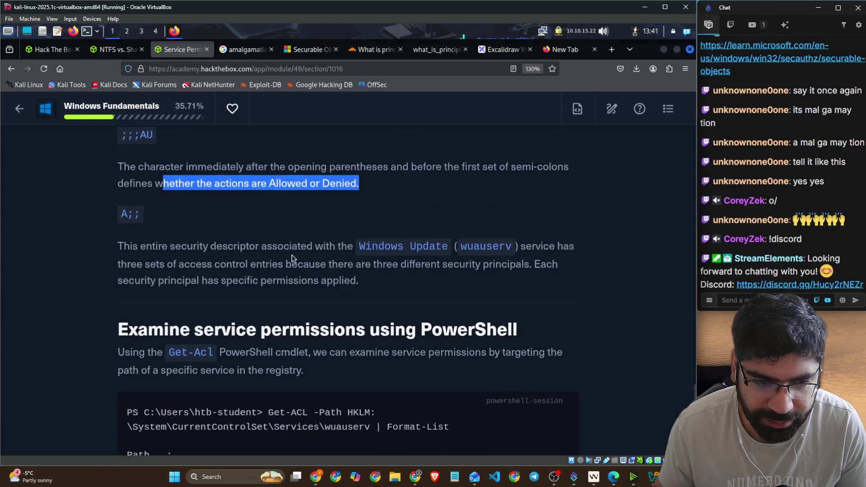
{"action": "left_click_drag", "start_coordinate": [117, 247], "coordinate": [564, 247]}
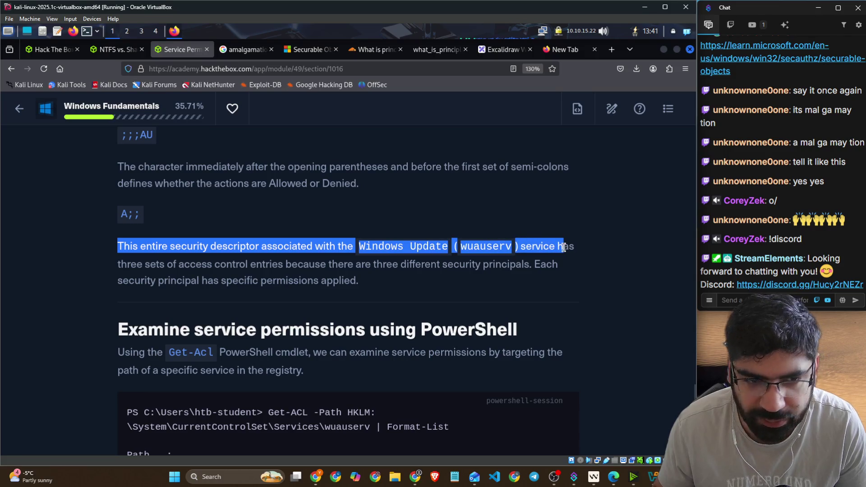
{"action": "left_click_drag", "start_coordinate": [121, 265], "coordinate": [552, 266]}
{"action": "left_click_drag", "start_coordinate": [140, 280], "coordinate": [361, 285]}
{"action": "scroll", "coordinate": [357, 284], "scroll_direction": "up", "scroll_amount": 3}
{"action": "scroll", "coordinate": [354, 284], "scroll_direction": "up", "scroll_amount": 5}
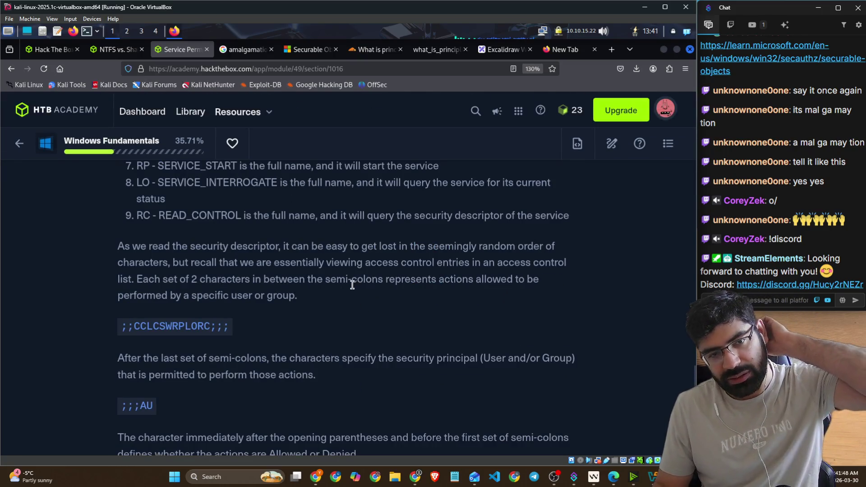
Step: Scroll through the lesson to the 'Examine service permissions using PowerShell' Get-ACL output for wuauserv
{"action": "scroll", "coordinate": [349, 285], "scroll_direction": "up", "scroll_amount": 8}
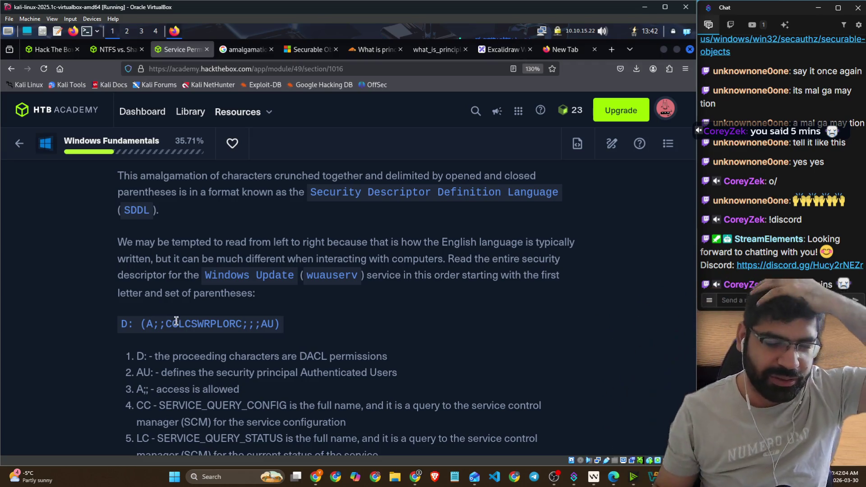
{"action": "scroll", "coordinate": [177, 320], "scroll_direction": "down", "scroll_amount": 15}
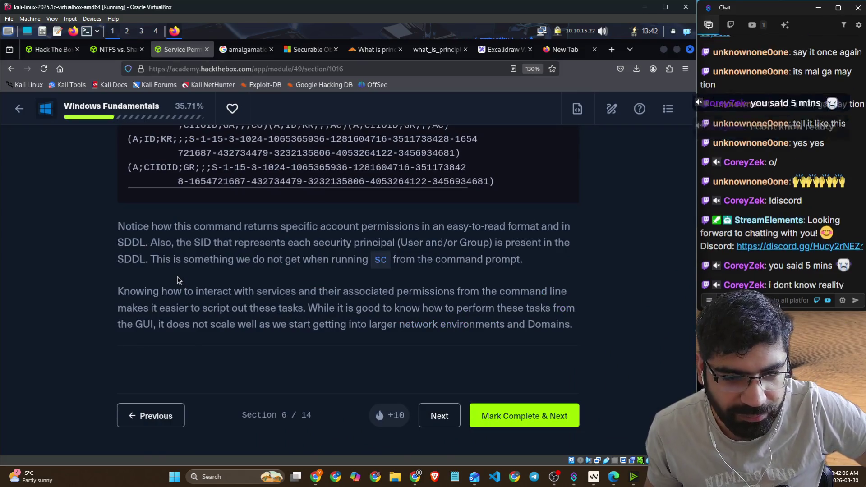
{"action": "scroll", "coordinate": [177, 281], "scroll_direction": "up", "scroll_amount": 20}
{"action": "scroll", "coordinate": [138, 246], "scroll_direction": "down", "scroll_amount": 6}
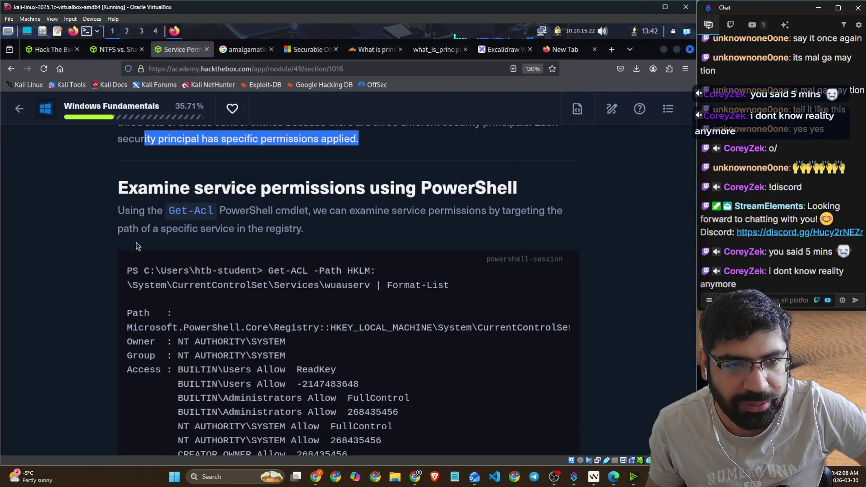